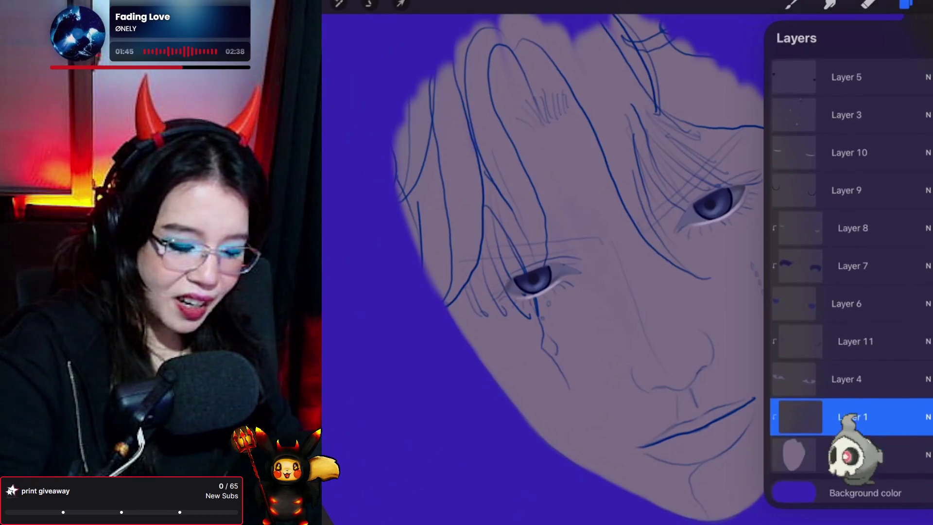
Release Layer 1 from the skin clipping mask and add a layer mask to it.
left_click(801, 413)
left_click(700, 437)
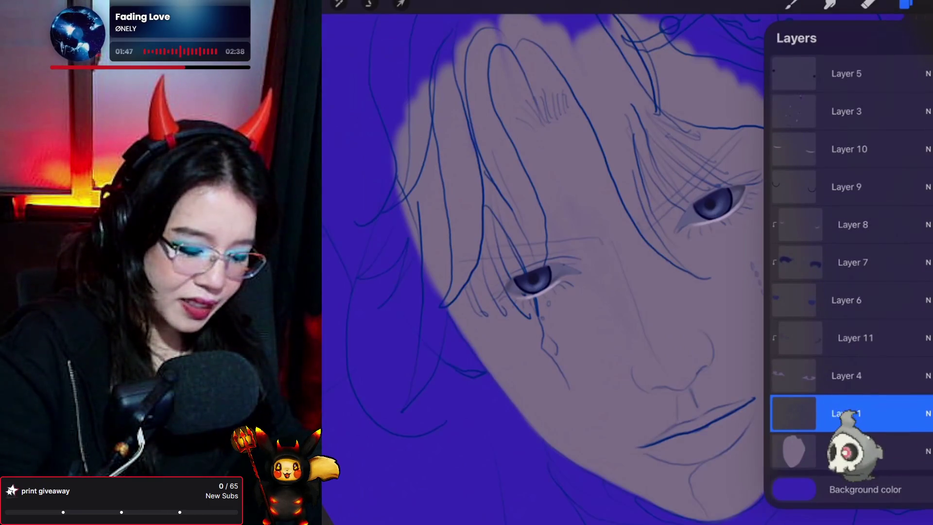
left_click(794, 413)
left_click(794, 413)
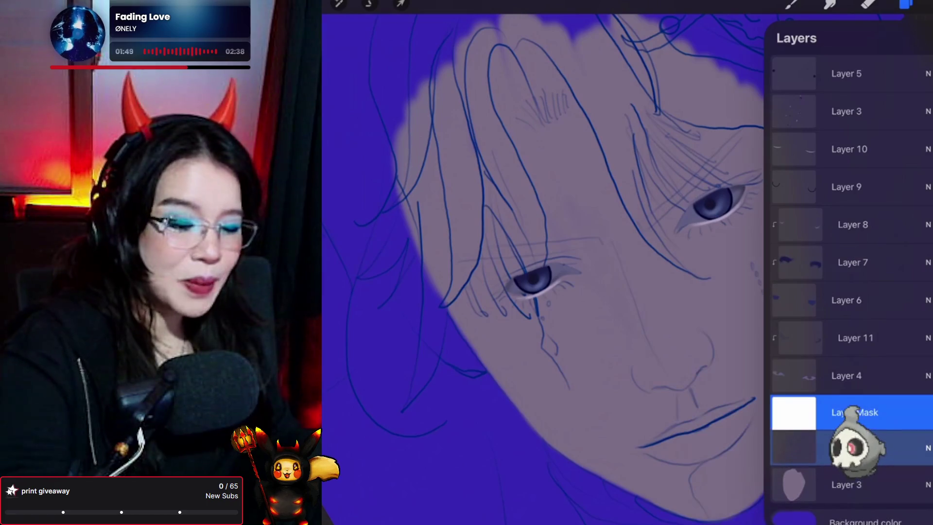
Choose a brush and paint black on Layer 1's mask to hide part of the line art.
left_click(791, 5)
left_click(791, 5)
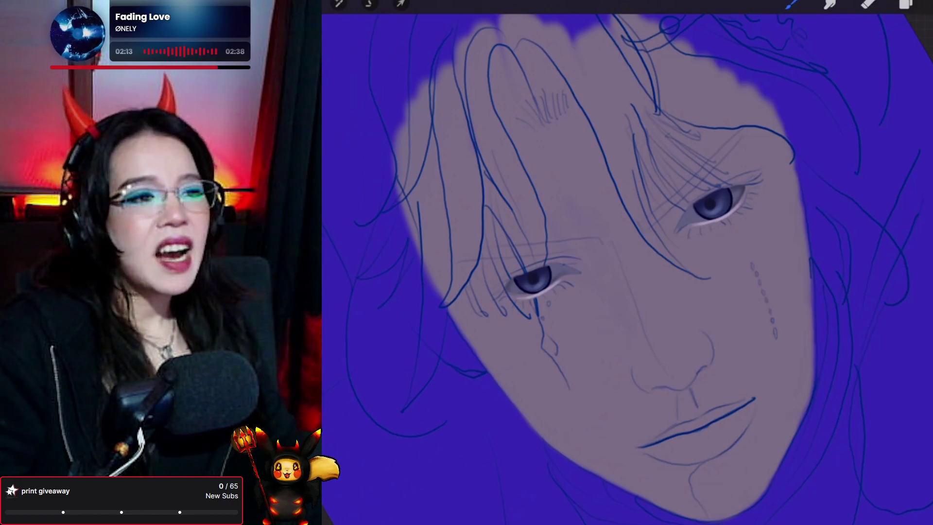
left_click(906, 5)
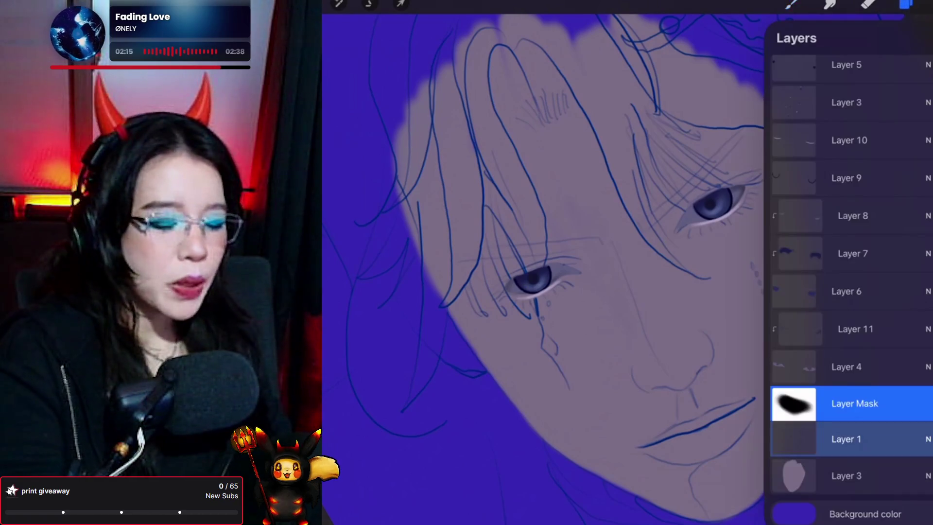
Make Layer 4 the active layer and eyedrop the violet of the right eye.
left_click(851, 367)
left_click(905, 5)
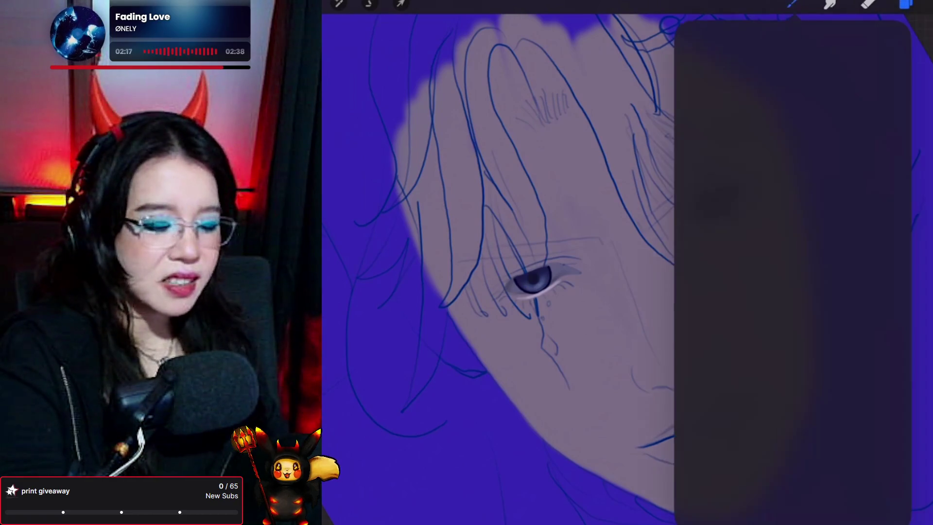
left_click(691, 196)
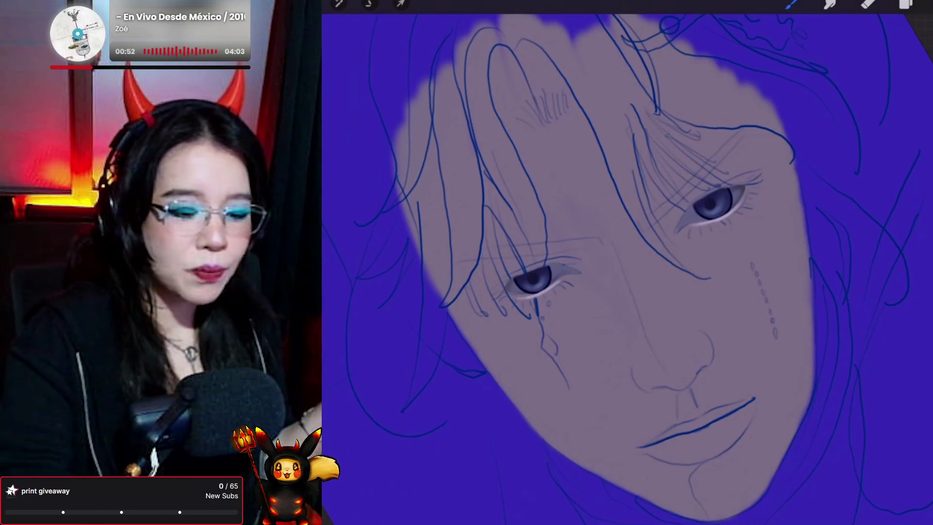
key("l")
key("l")
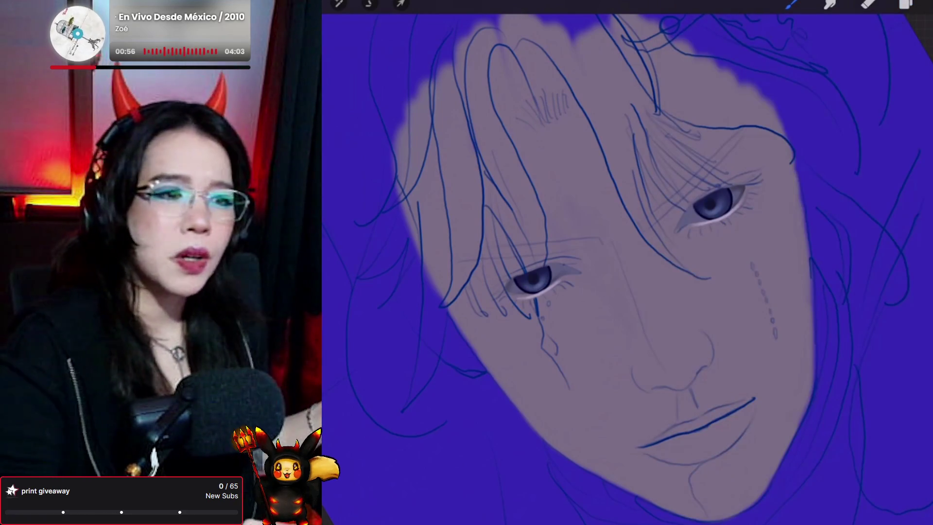
Eyedrop beside the left eye and slide to a darker shading tone.
left_click(563, 252)
left_click_drag(563, 252, 556, 248)
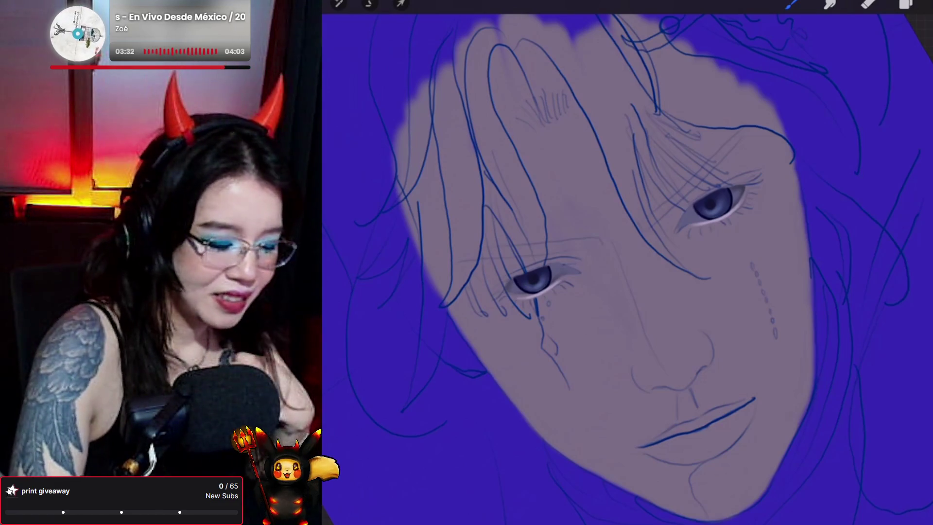
left_click(906, 4)
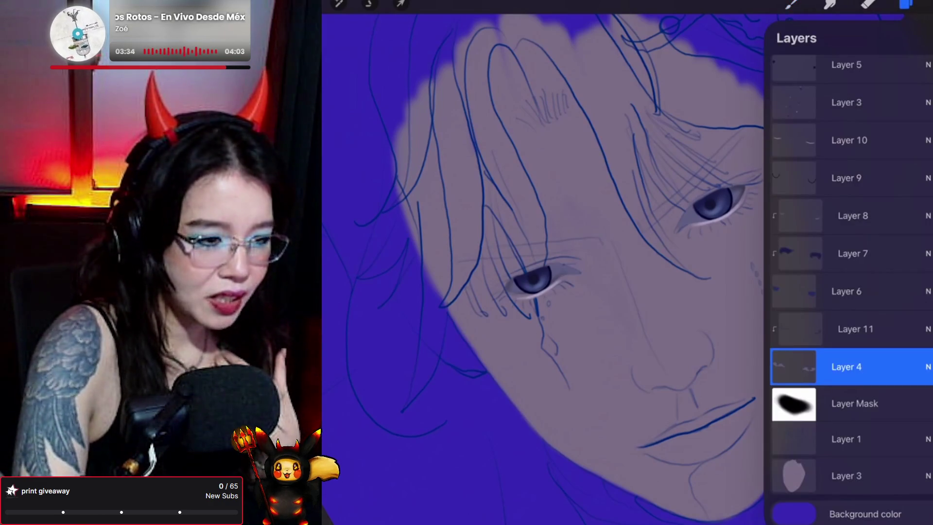
Sample the colour beside the left eye, then pan and rotate the canvas so the face sits higher.
left_click(906, 4)
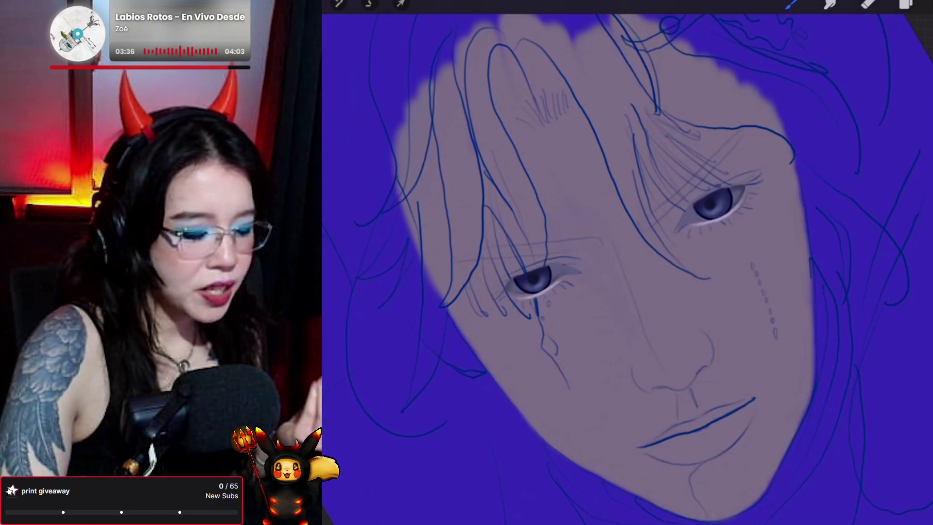
left_click(561, 246)
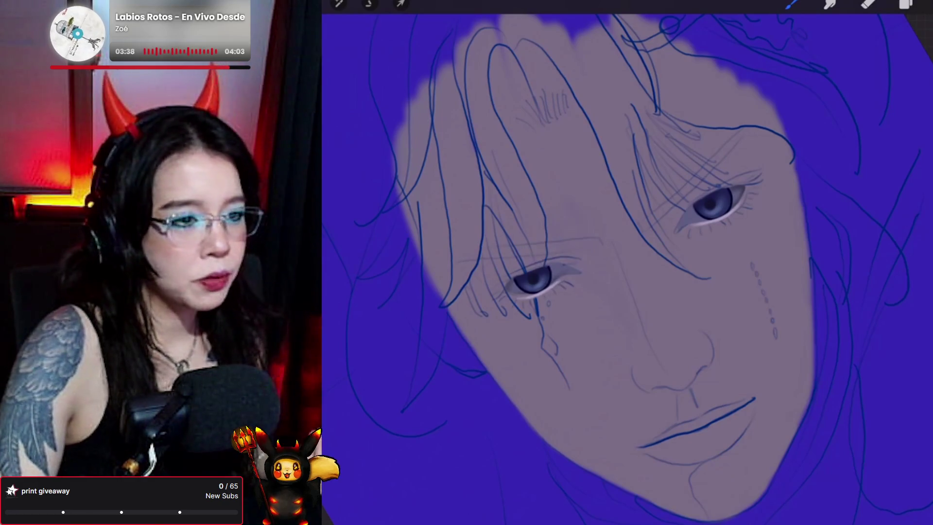
left_click_drag(583, 242, 596, 233)
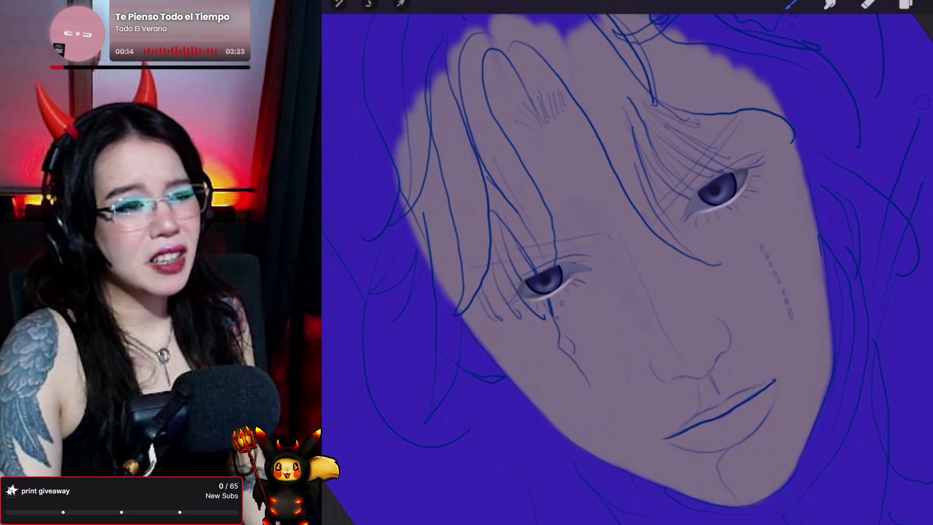
Add a new empty Layer 12 above Layer 11.
left_click(904, 4)
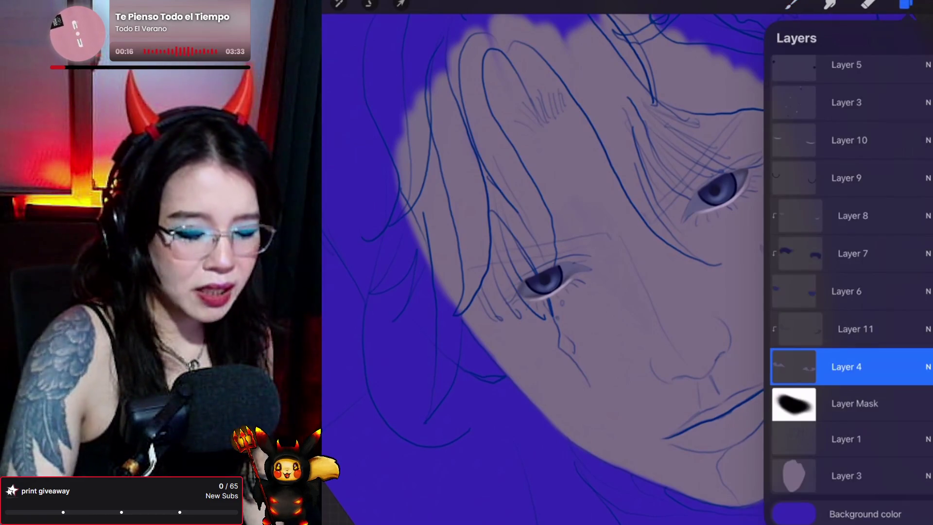
left_click(855, 329)
left_click(924, 37)
Keep the Forester brush and eyedrop the muted dark violet of the right eye.
left_click(791, 4)
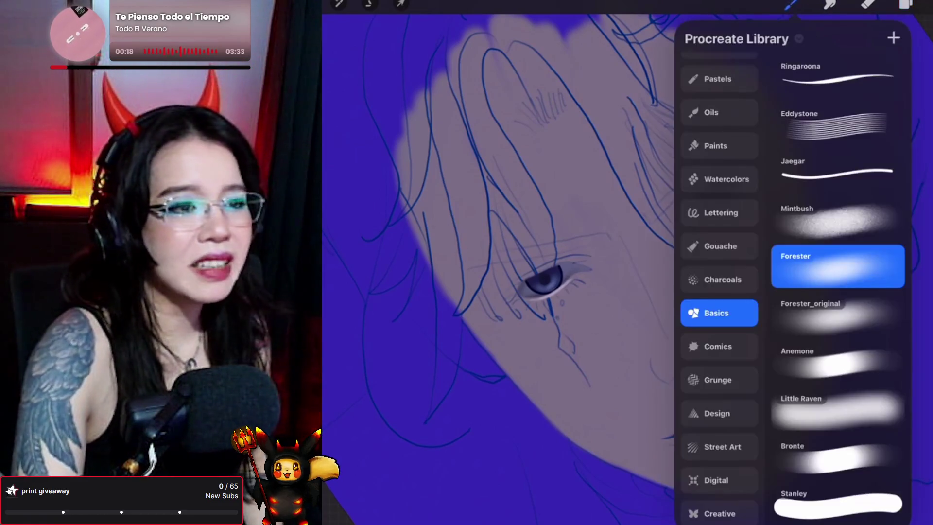
left_click(791, 4)
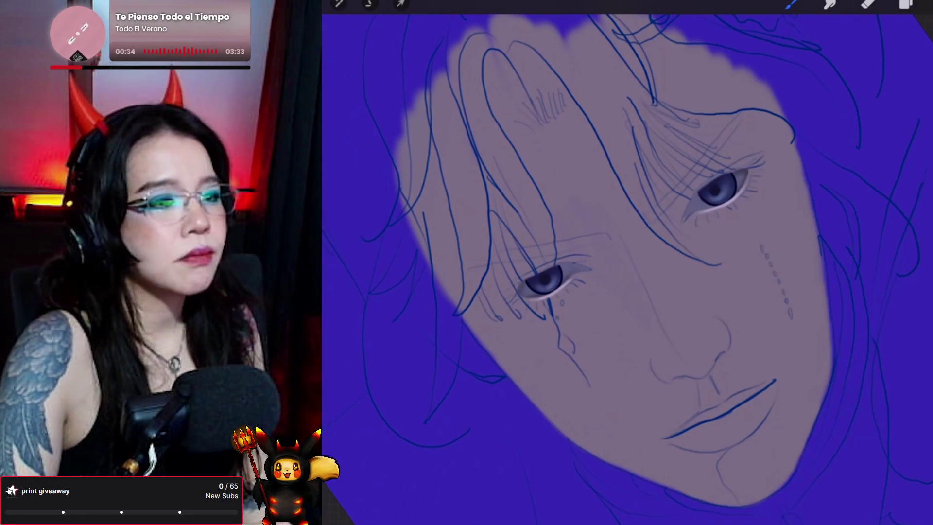
left_click_drag(723, 162, 746, 153)
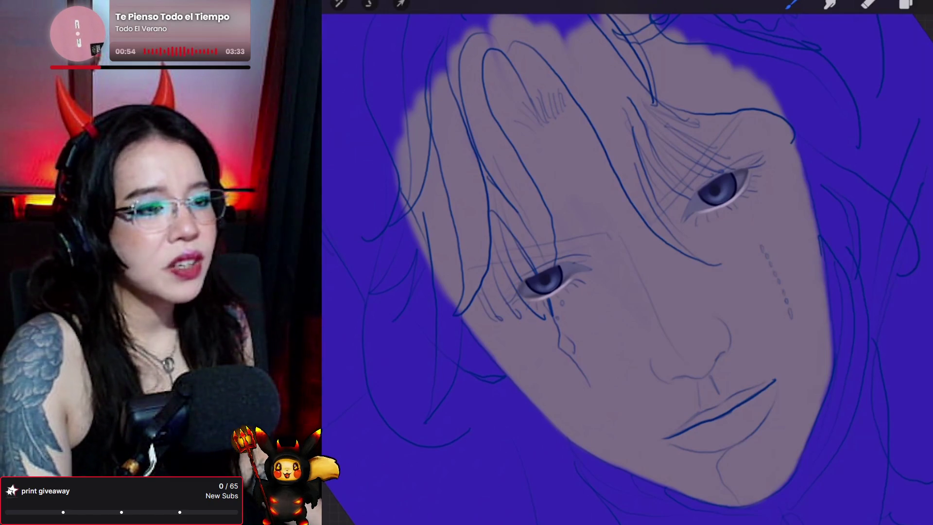
left_click(926, 5)
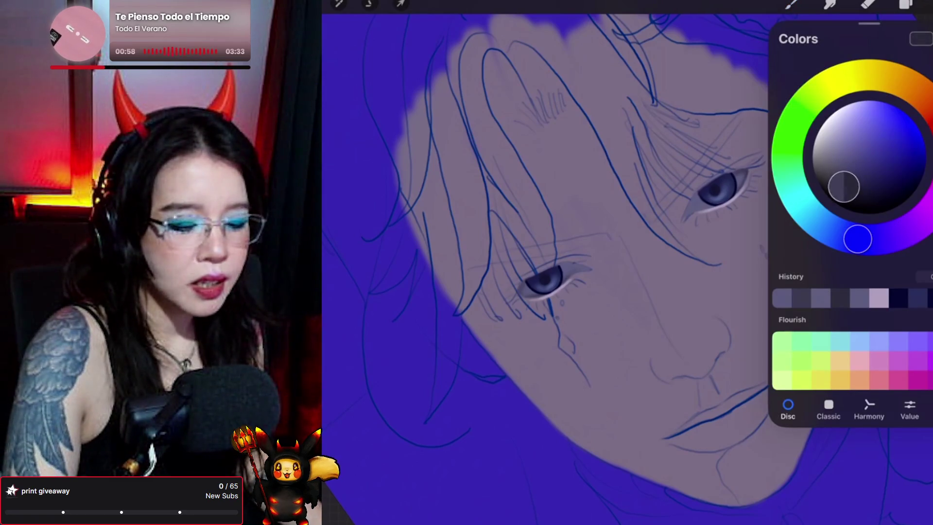
Paint a short vertical column of small dots down the cheek below the right eye.
left_click(791, 5)
left_click(791, 5)
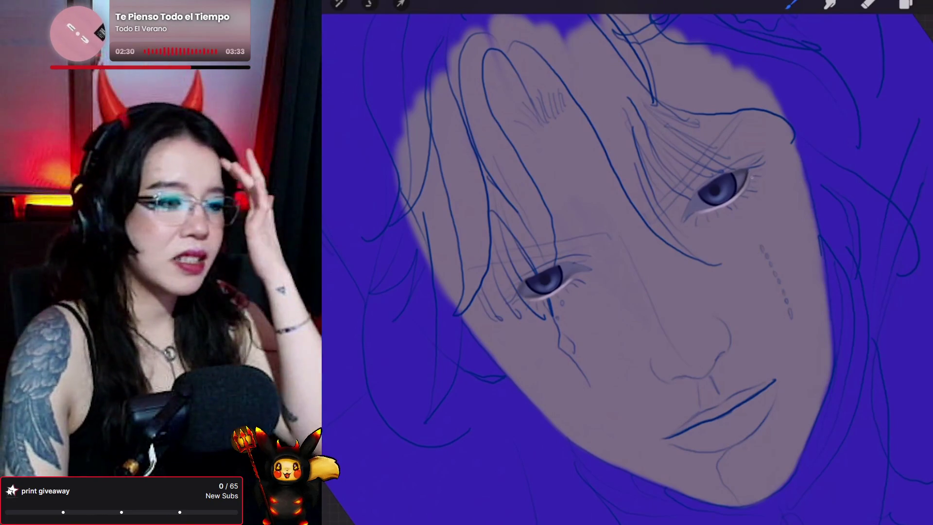
key("s")
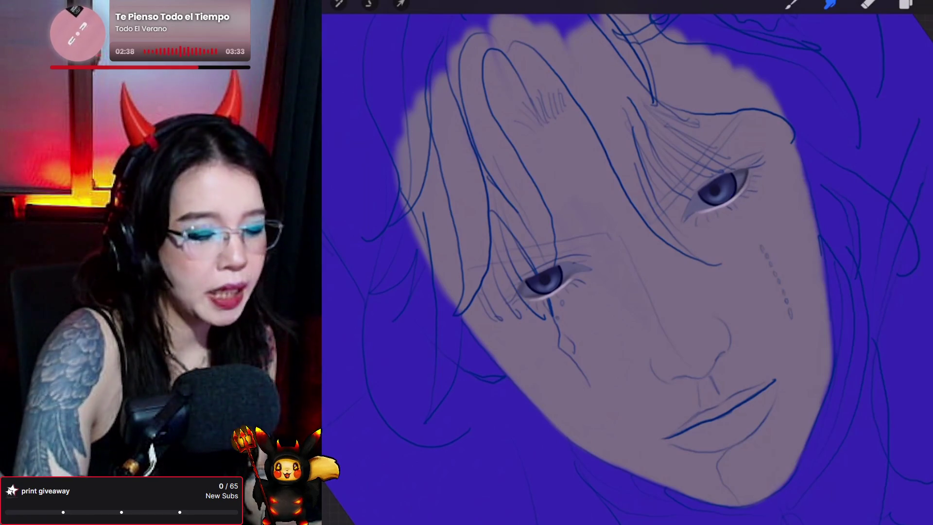
key("b")
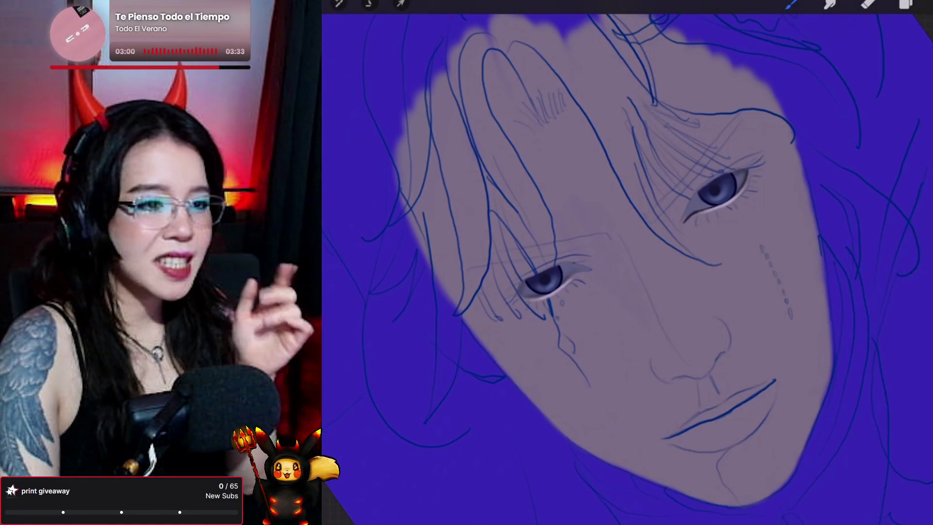
left_click(830, 4)
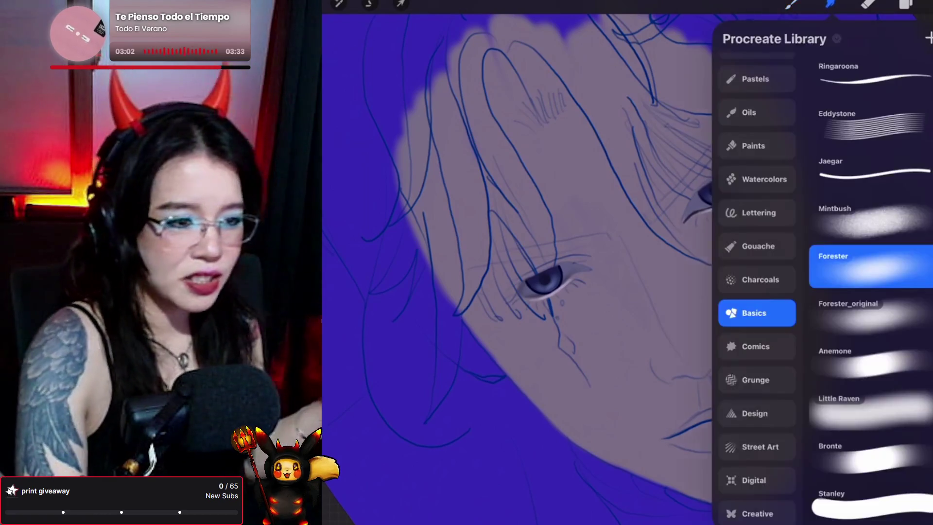
Smudge the lower lid at the right eye's corner so it blends into the skin.
left_click(829, 3)
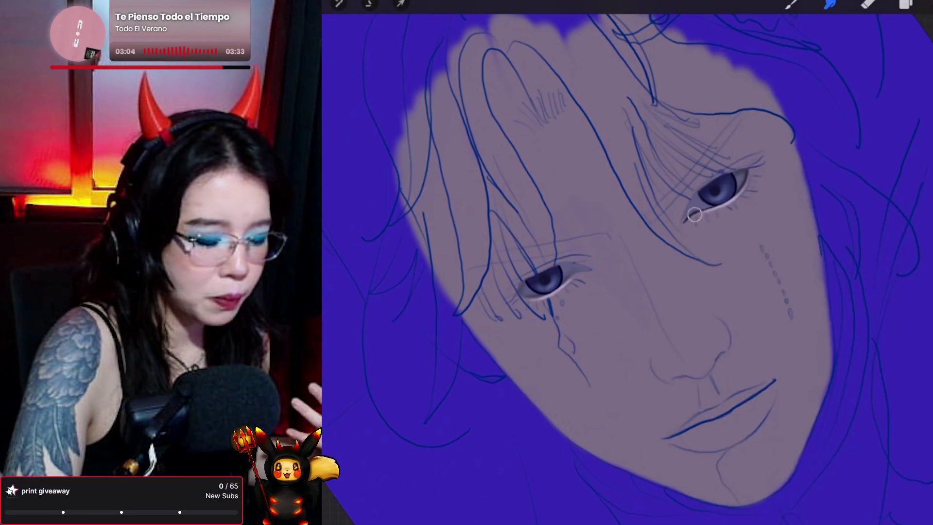
left_click_drag(696, 213, 738, 193)
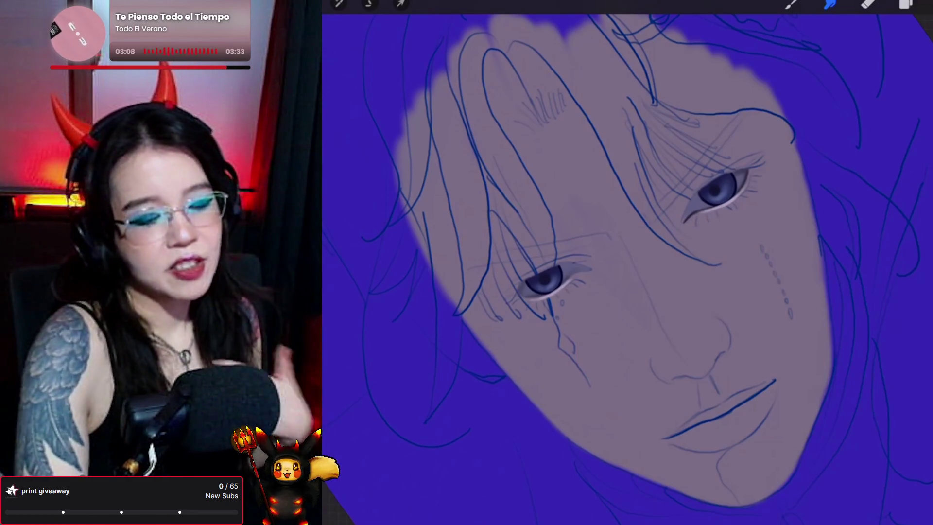
left_click(792, 4)
left_click(791, 4)
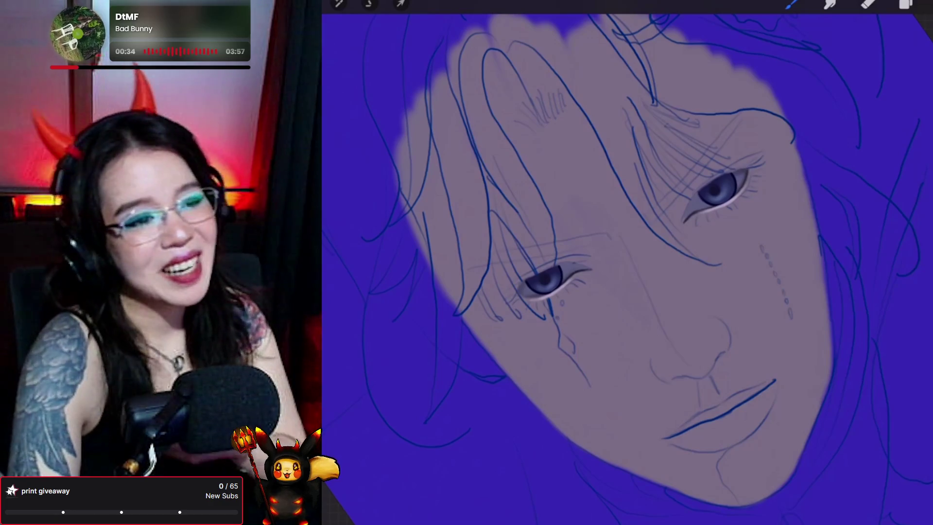
left_click(830, 4)
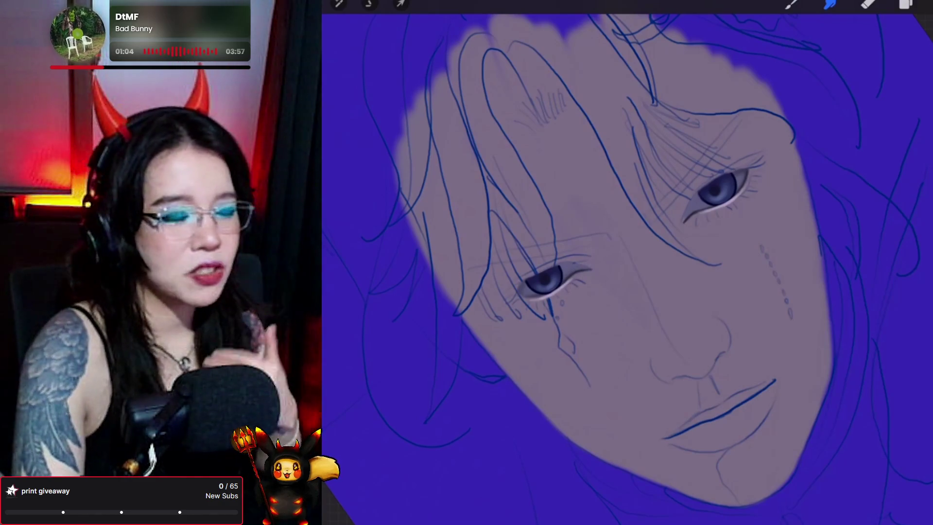
Add a new empty Layer 14 at the top of the stack, above Layer 13.
left_click(790, 5)
left_click(791, 5)
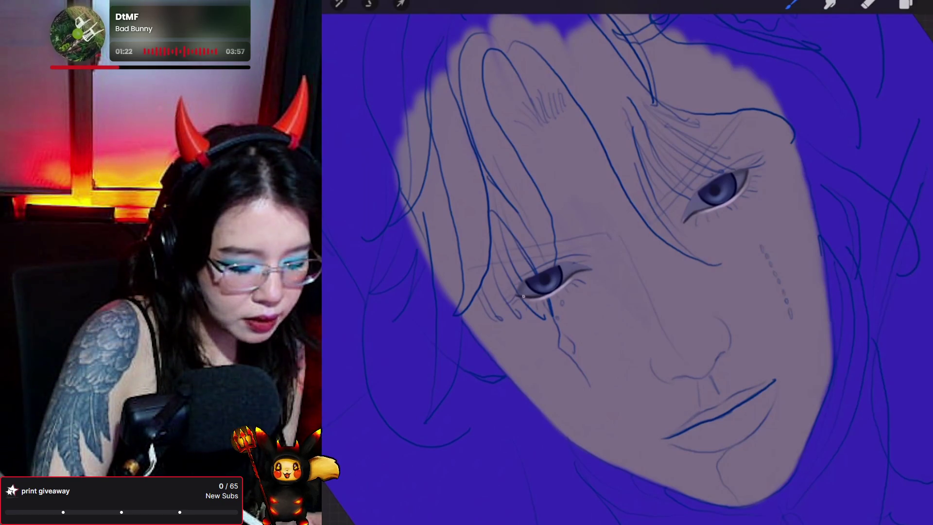
left_click(830, 4)
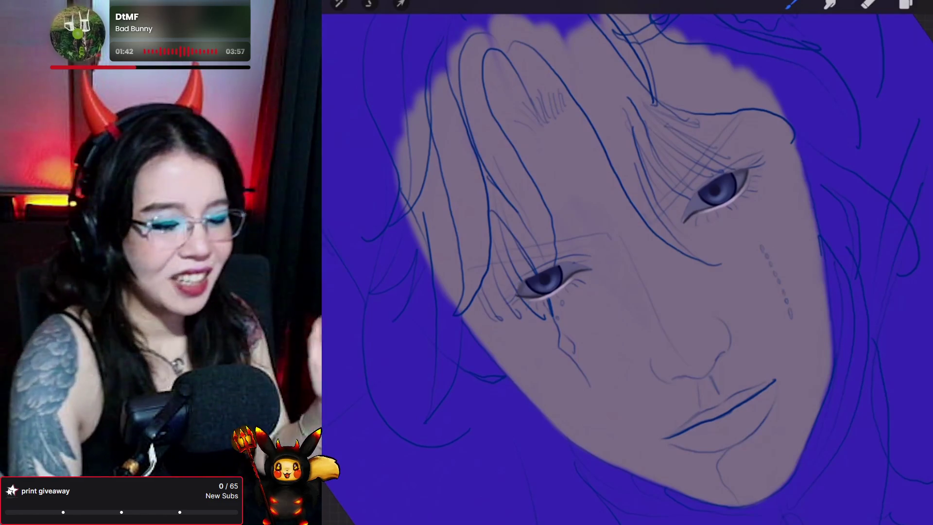
left_click(905, 4)
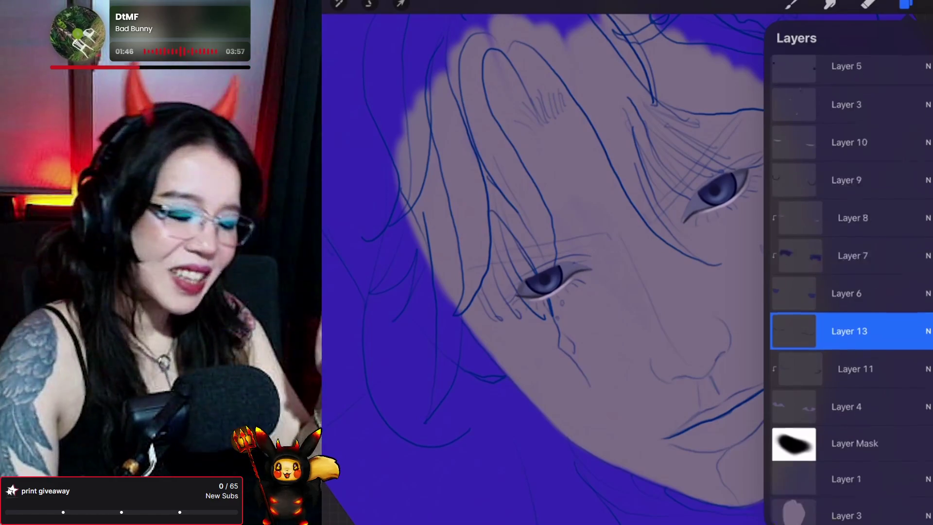
left_click(847, 74)
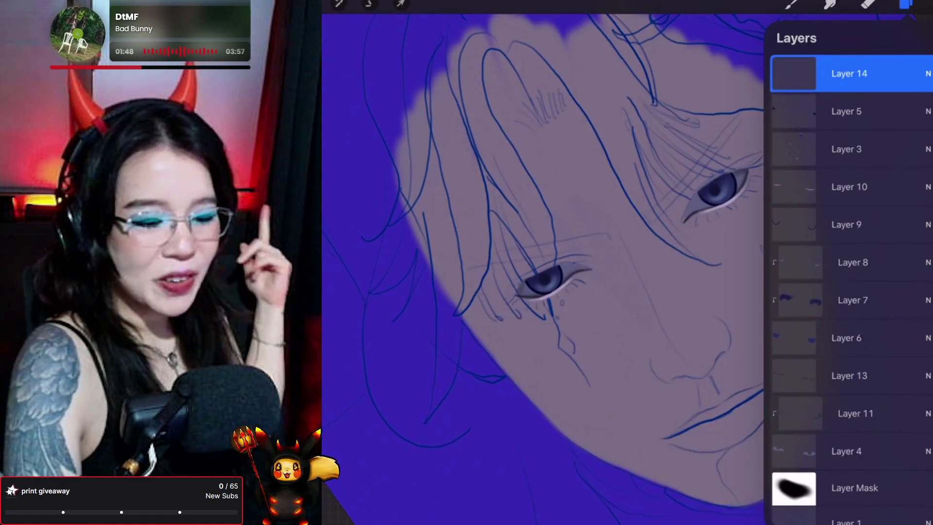
Paint a dotted stroke down the cheek.
left_click(831, 3)
left_click(830, 4)
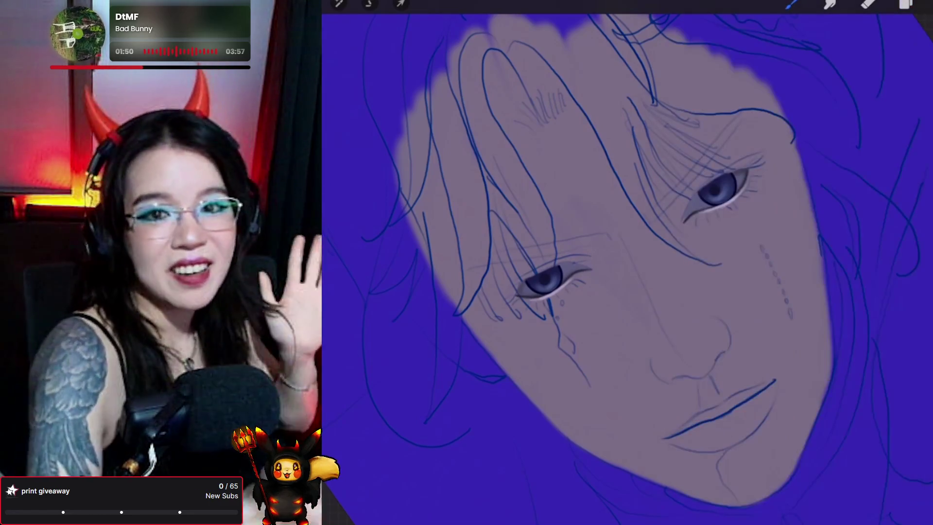
left_click_drag(760, 247, 792, 317)
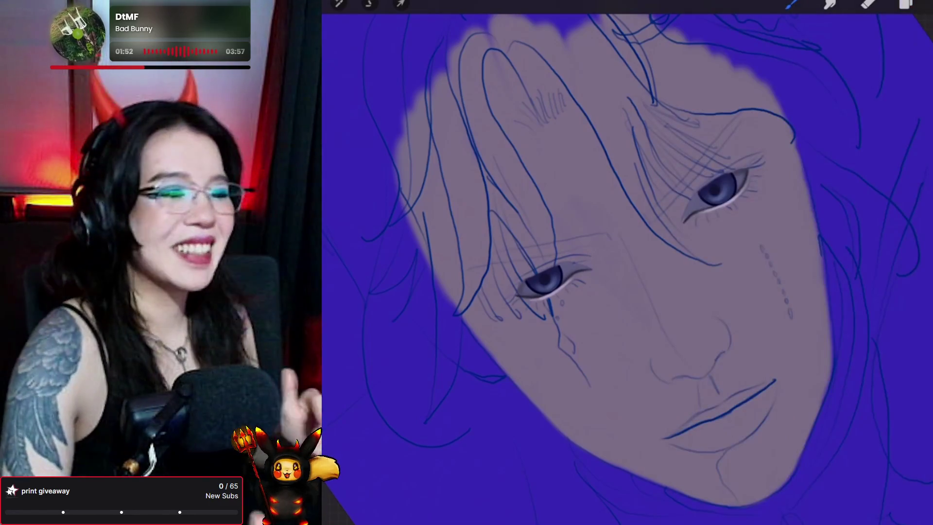
Browse the LHR Brush Set and select its Eyelashes brush.
left_click(793, 4)
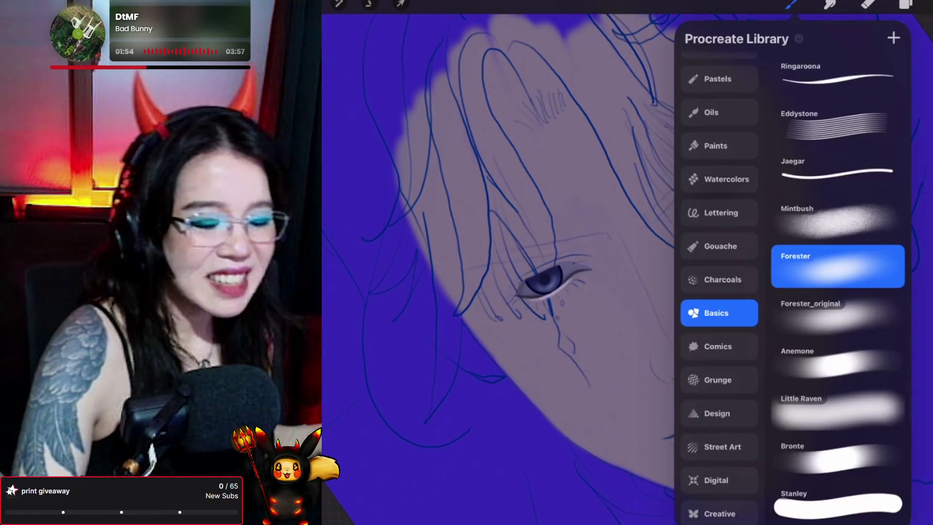
scroll(719, 287, "up", 5)
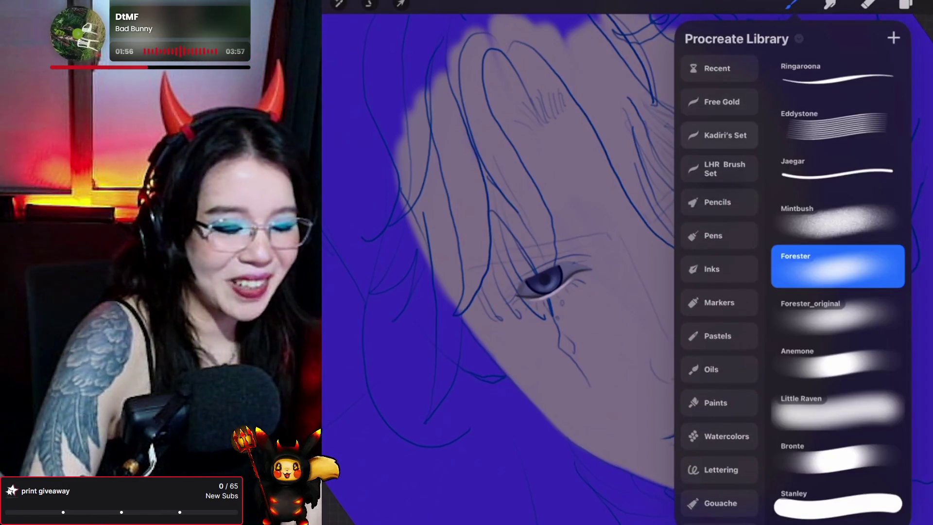
left_click(720, 168)
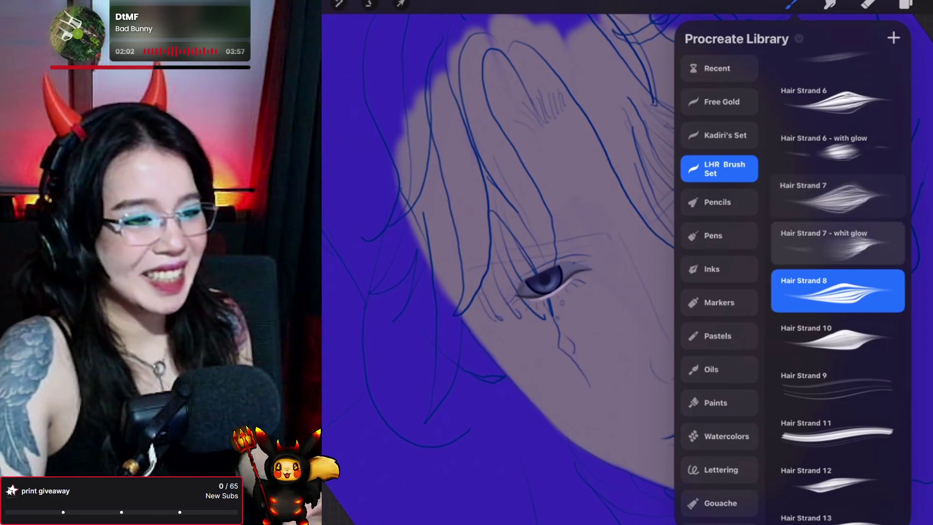
scroll(837, 287, "down", 2)
scroll(838, 287, "down", 1)
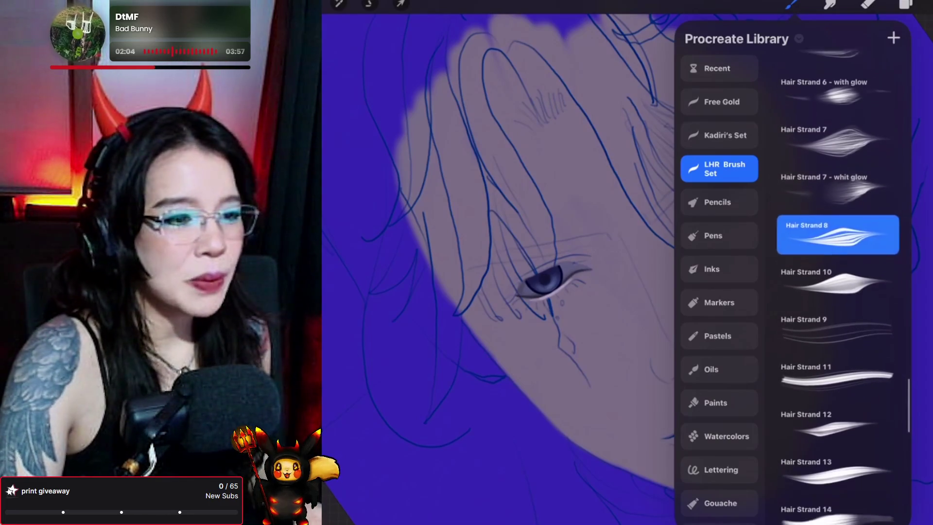
scroll(837, 286, "down", 2)
scroll(838, 287, "down", 5)
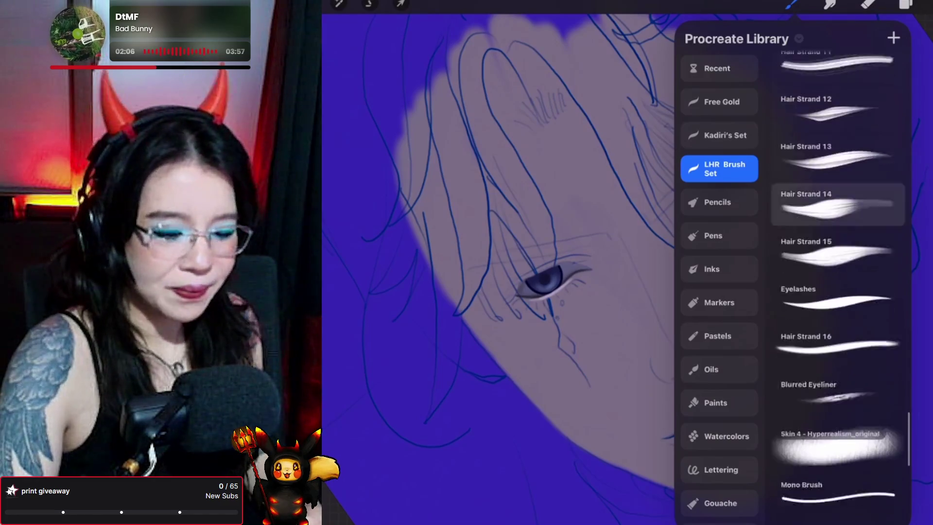
scroll(838, 287, "down", 3)
scroll(837, 287, "down", 3)
scroll(838, 287, "down", 3)
scroll(838, 286, "down", 4)
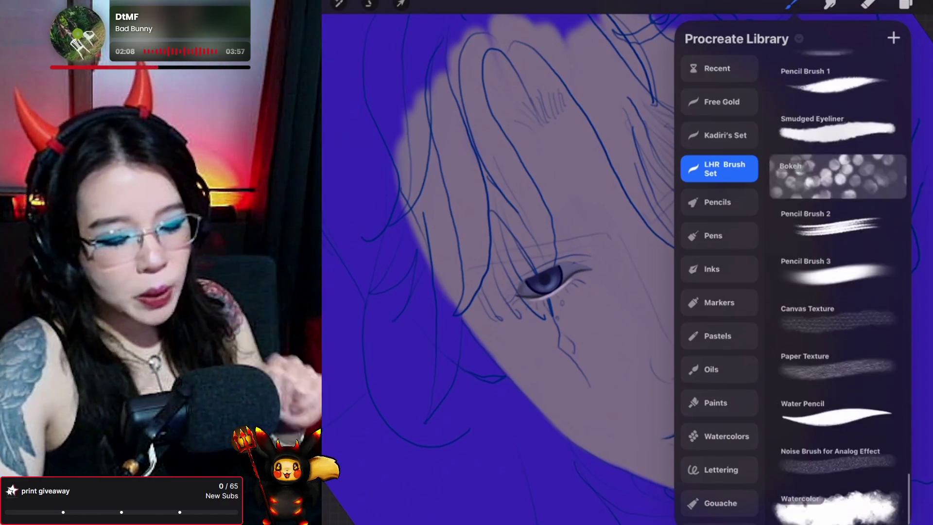
scroll(838, 287, "up", 3)
scroll(837, 286, "up", 3)
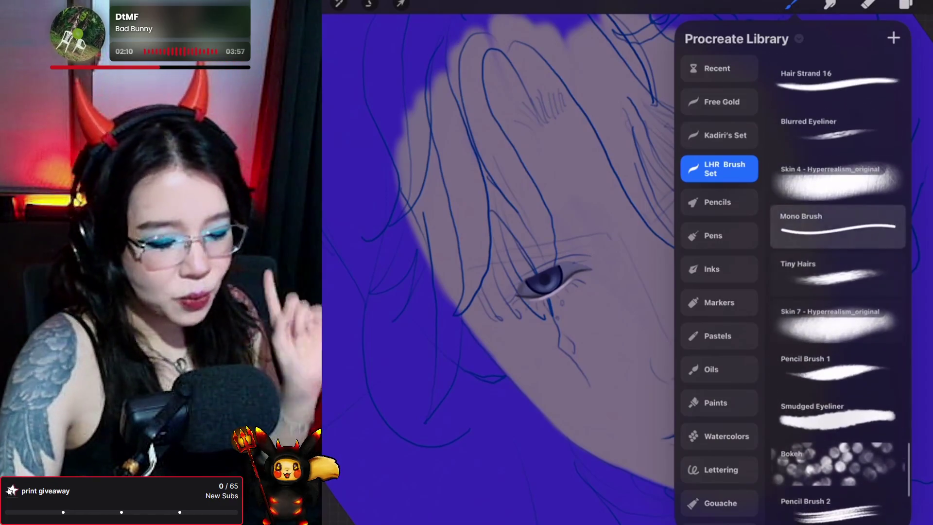
scroll(838, 286, "up", 1)
scroll(838, 287, "down", 1)
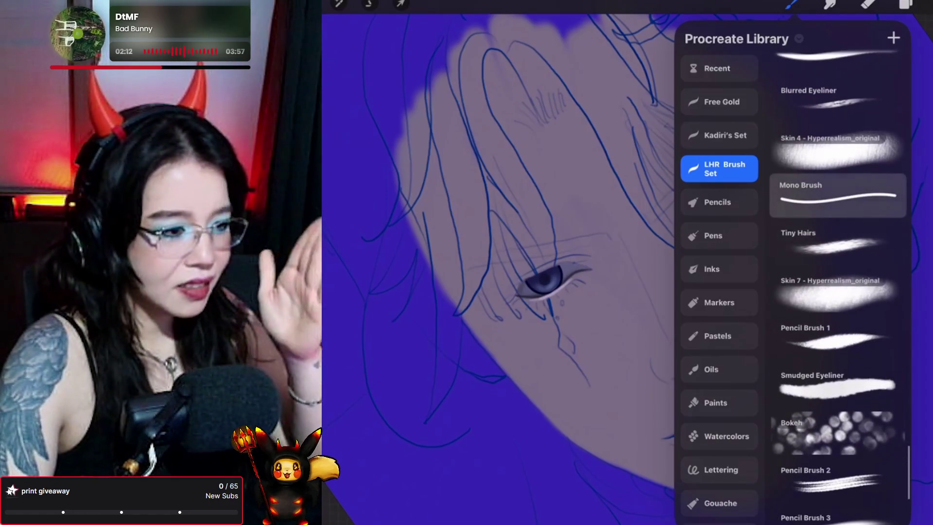
scroll(838, 287, "down", 1)
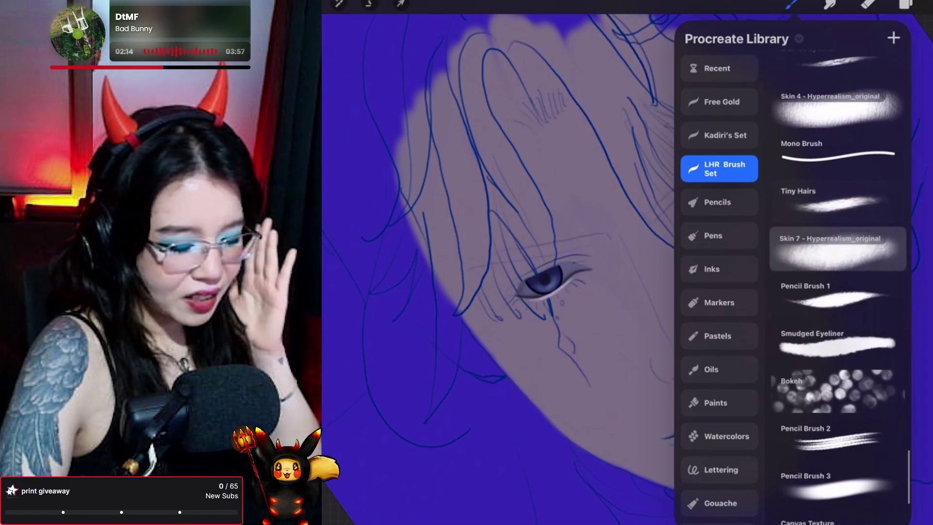
scroll(837, 287, "down", 2)
scroll(838, 286, "down", 1)
scroll(837, 287, "down", 3)
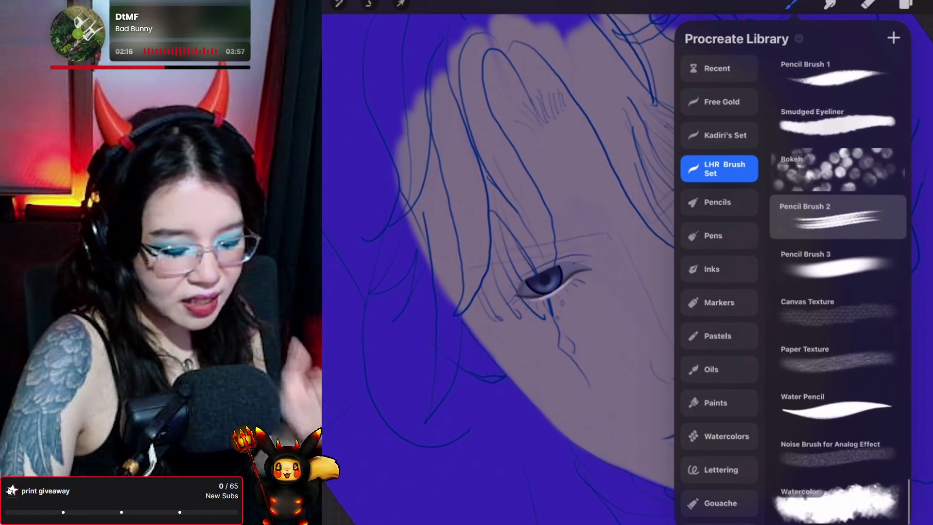
scroll(838, 286, "up", 2)
scroll(837, 286, "up", 3)
scroll(837, 287, "up", 4)
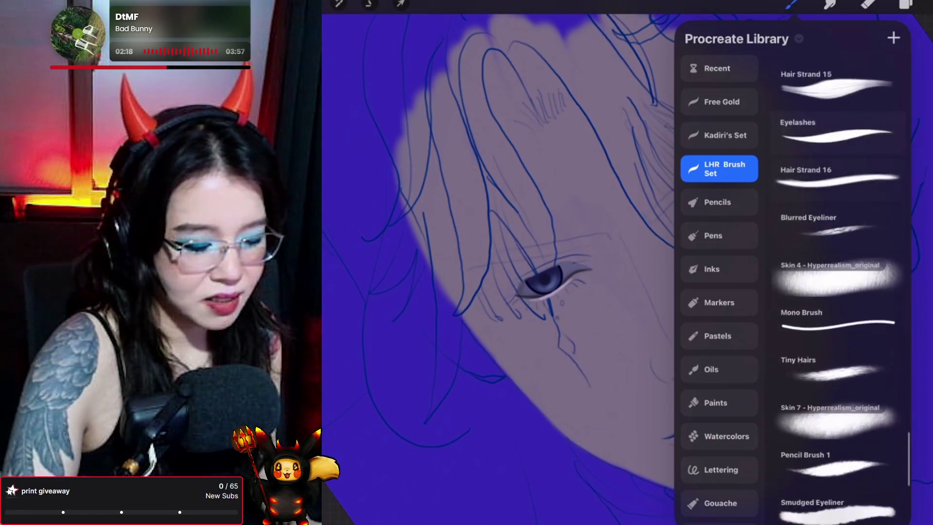
scroll(838, 287, "up", 1)
scroll(837, 286, "up", 1)
scroll(838, 286, "up", 2)
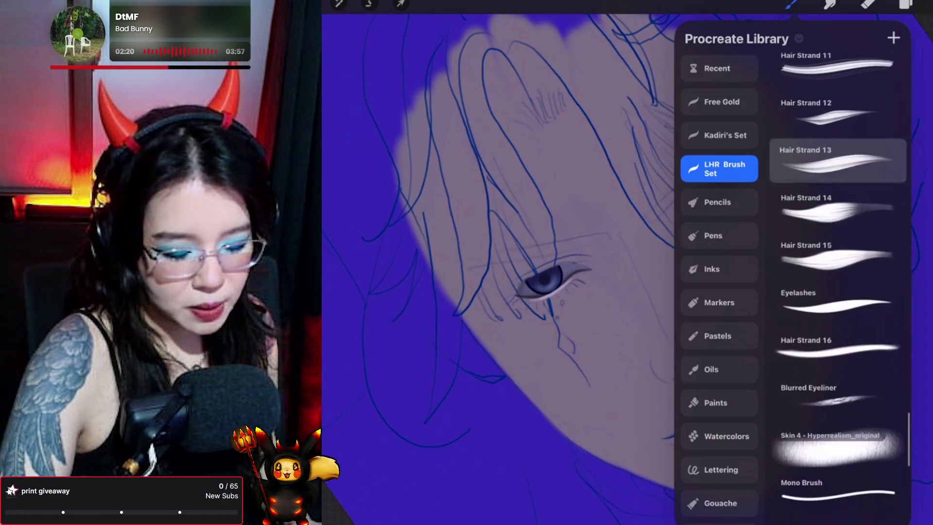
left_click(838, 306)
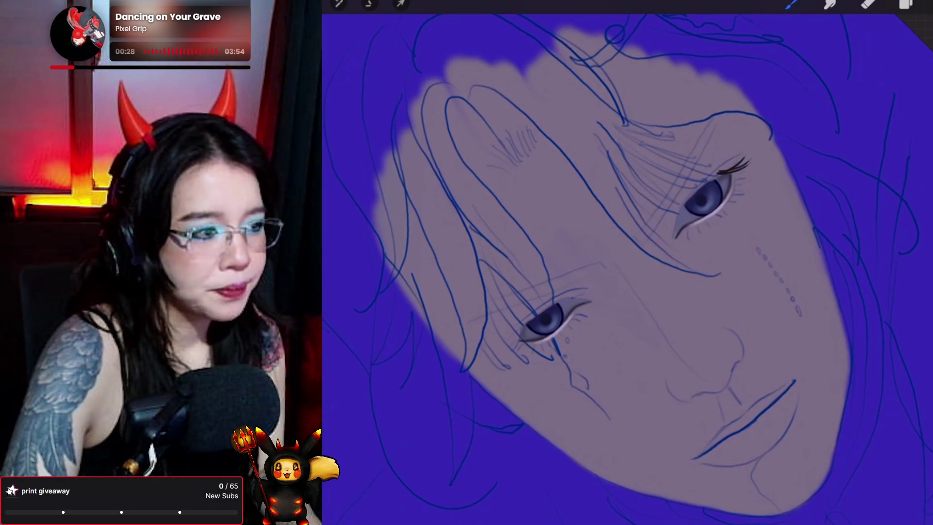
Paint dark curled lashes flicking out from the right eye's outer corner.
scroll(583, 267, "up", 2)
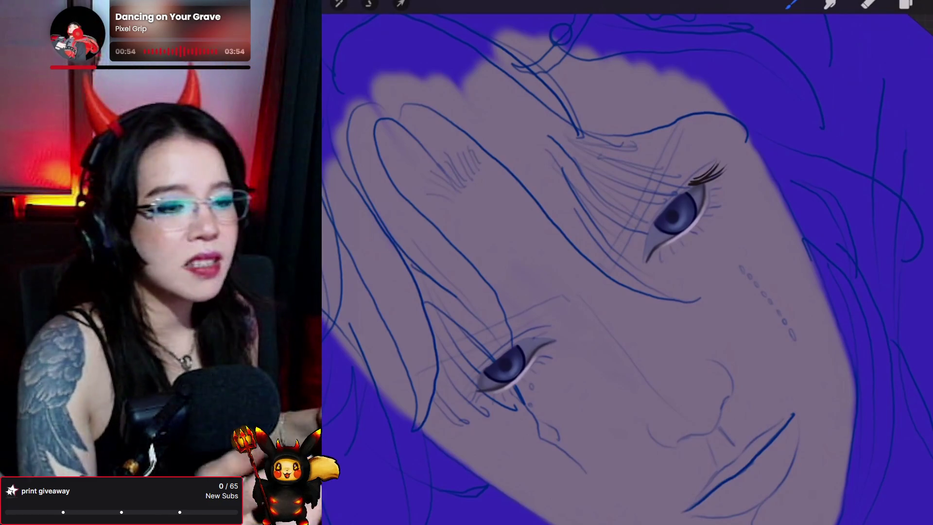
scroll(627, 273, "down", 2)
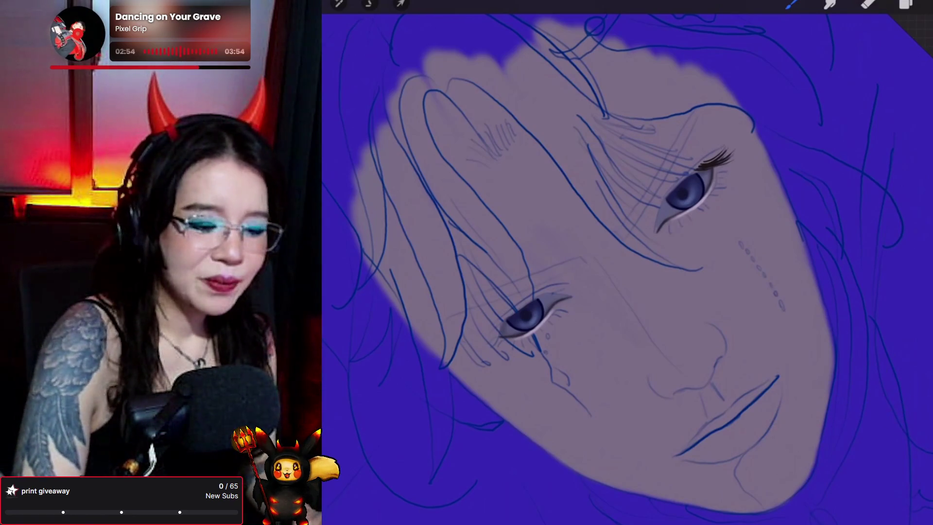
Open the Brush Library to check the Eyelashes brush.
left_click(790, 6)
Close the Brush Library to get back to painting the right eye's lashes.
left_click(790, 5)
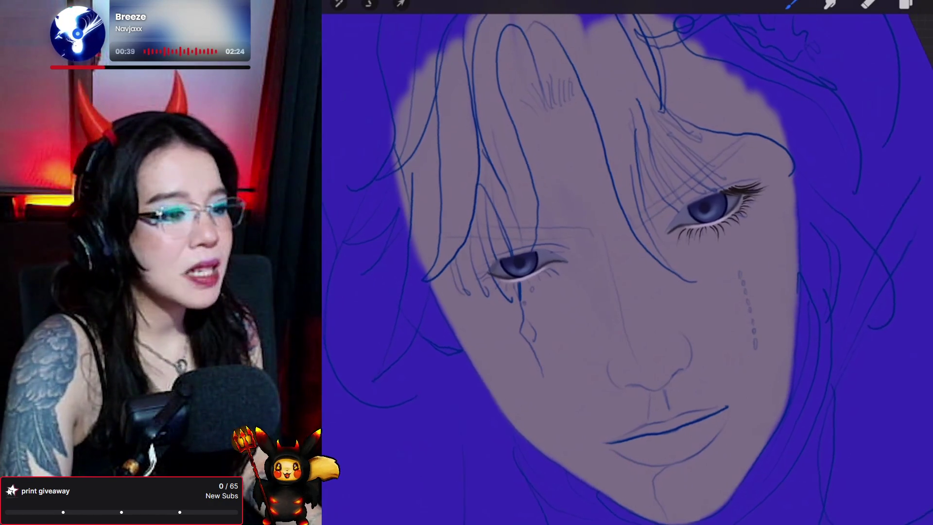
Rotate the canvas clockwise and zoom slightly so the face sits upright.
left_click_drag(632, 292, 651, 301)
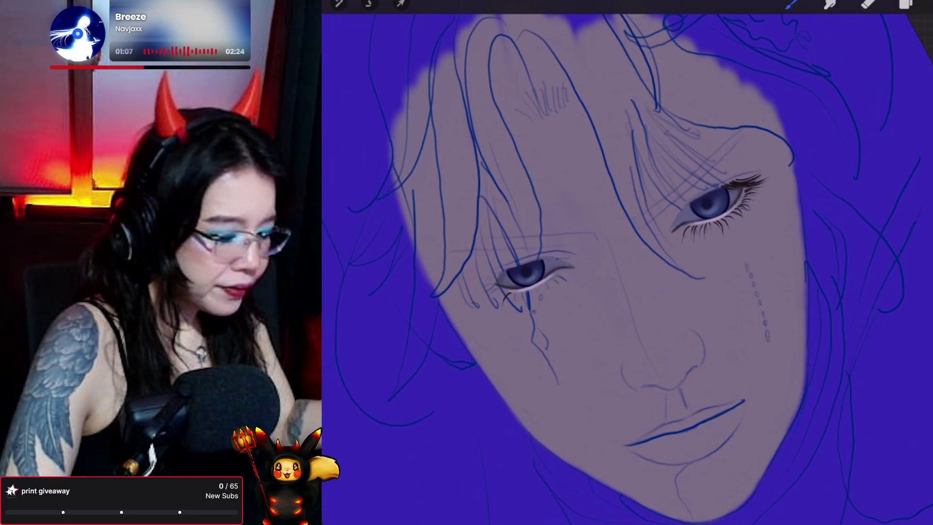
left_click_drag(627, 272, 617, 263)
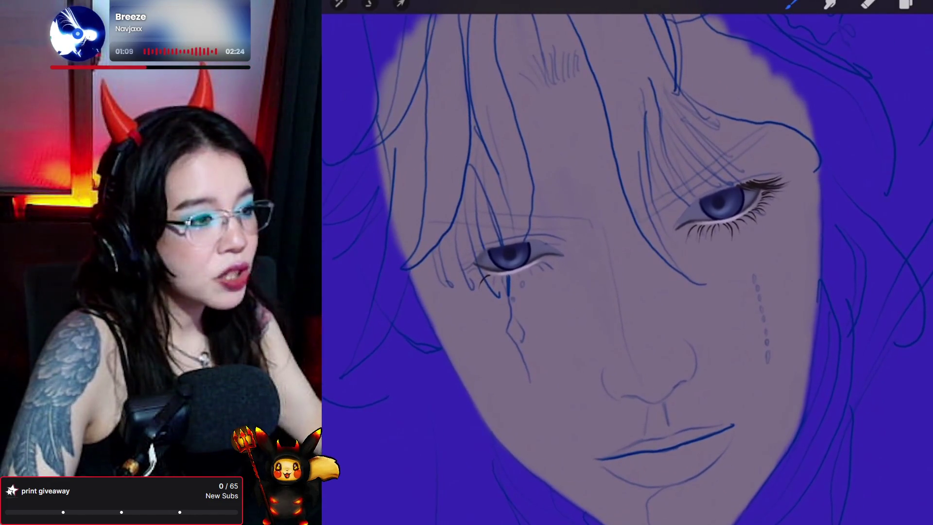
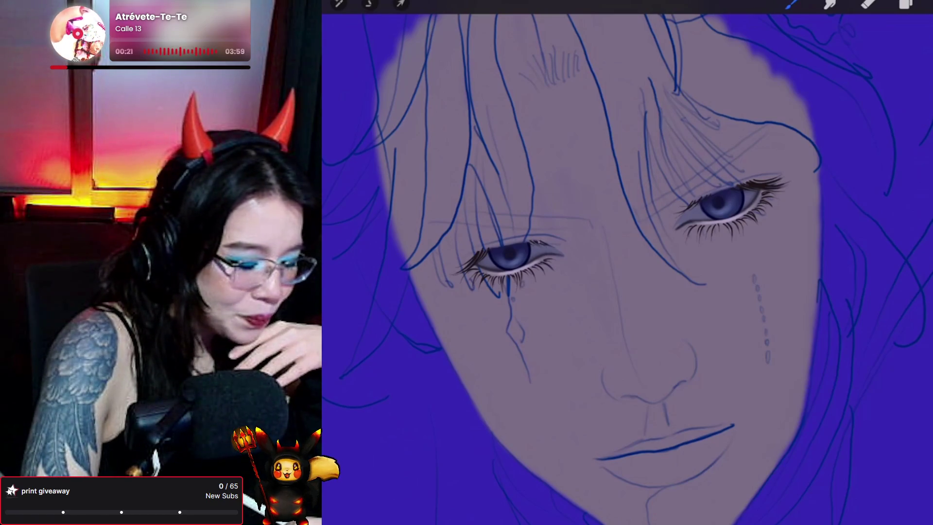
Undo the last two paint strokes on the face, then open Layers and add a new layer.
scroll(627, 262, "up", 2)
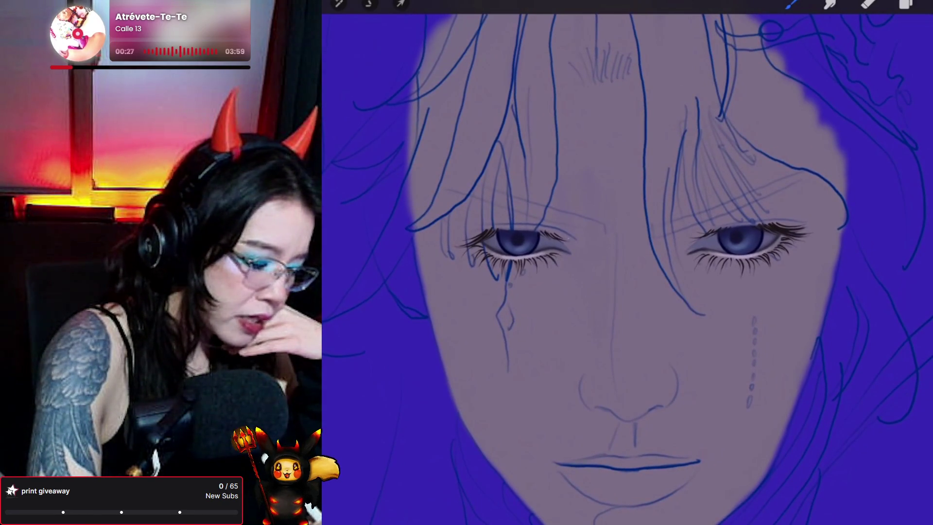
key("ctrl+z")
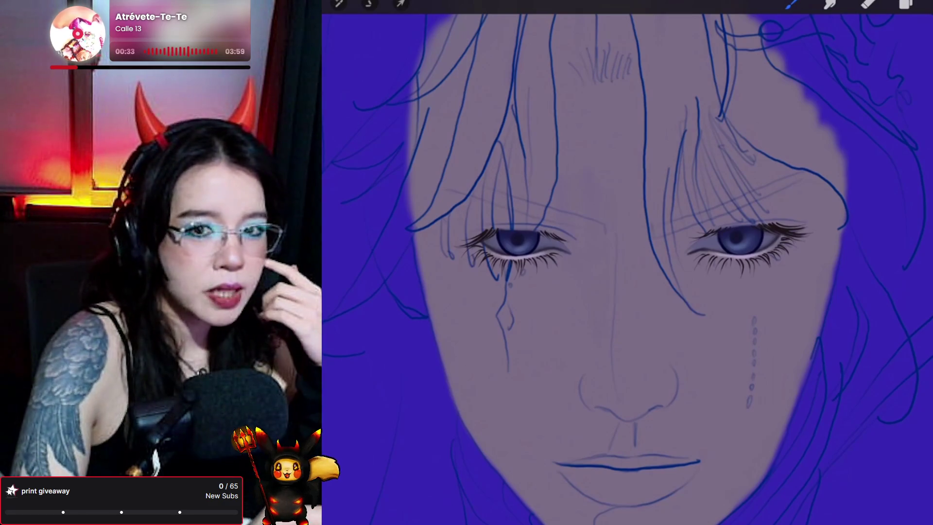
key("ctrl+z")
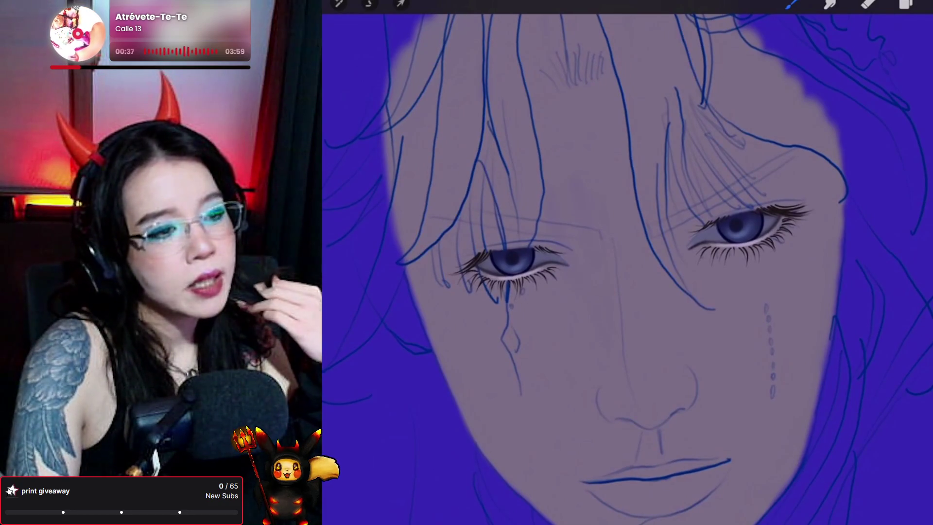
key("l")
left_click(923, 38)
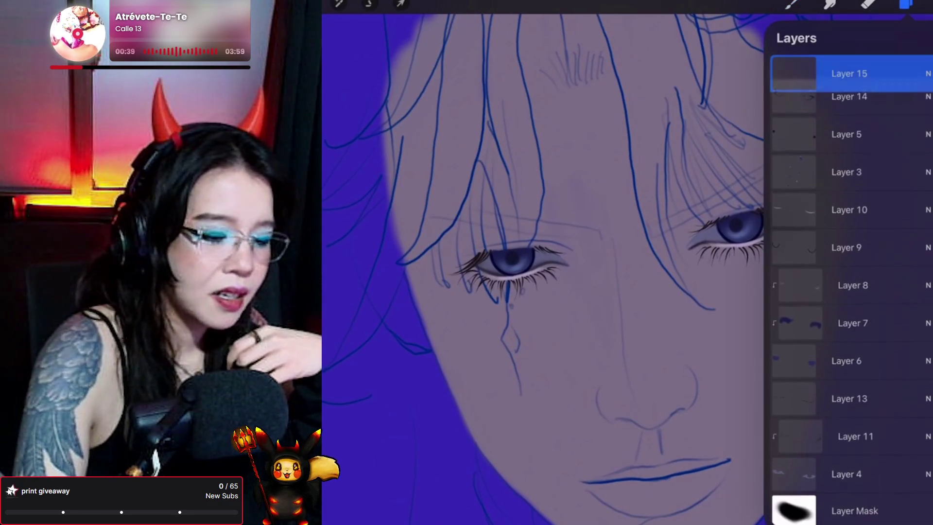
Pick a brush and draw a dotted tear trail down the cheek.
left_click(791, 4)
left_click_drag(766, 306, 773, 396)
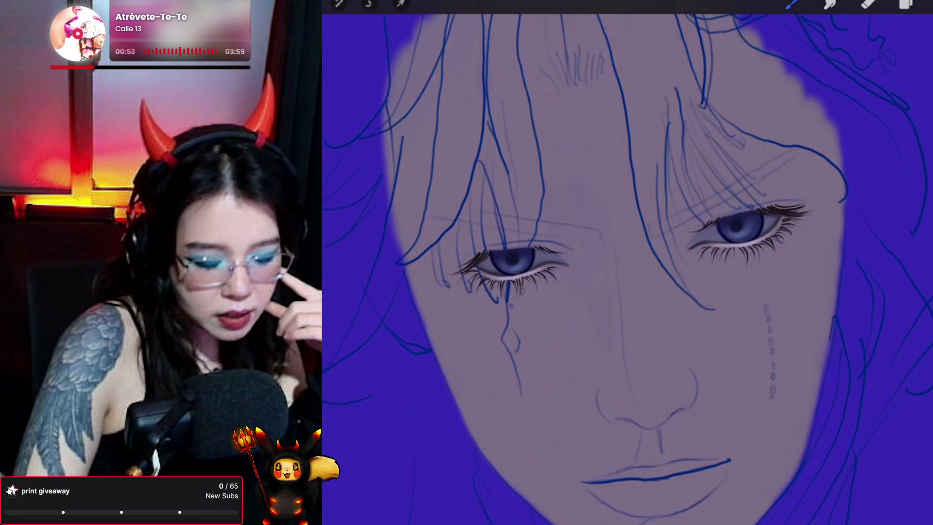
left_click(792, 4)
Switch to a different brush from the Brush Library's Recent list and return to the canvas.
left_click(718, 68)
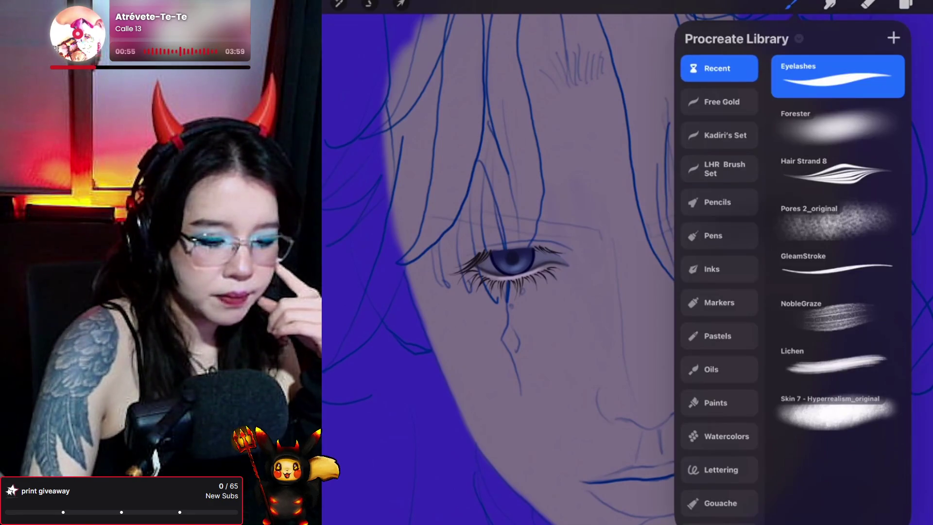
left_click(824, 115)
left_click(792, 3)
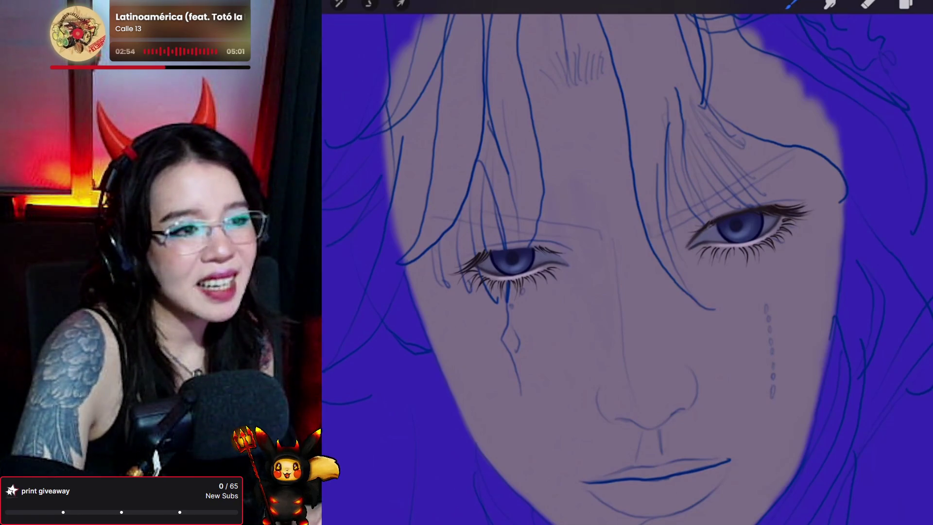
key("s")
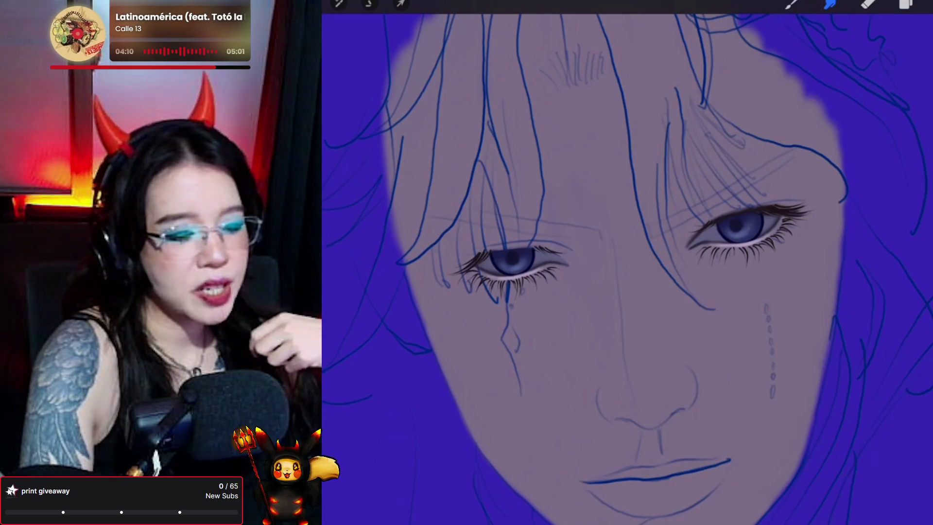
left_click(792, 4)
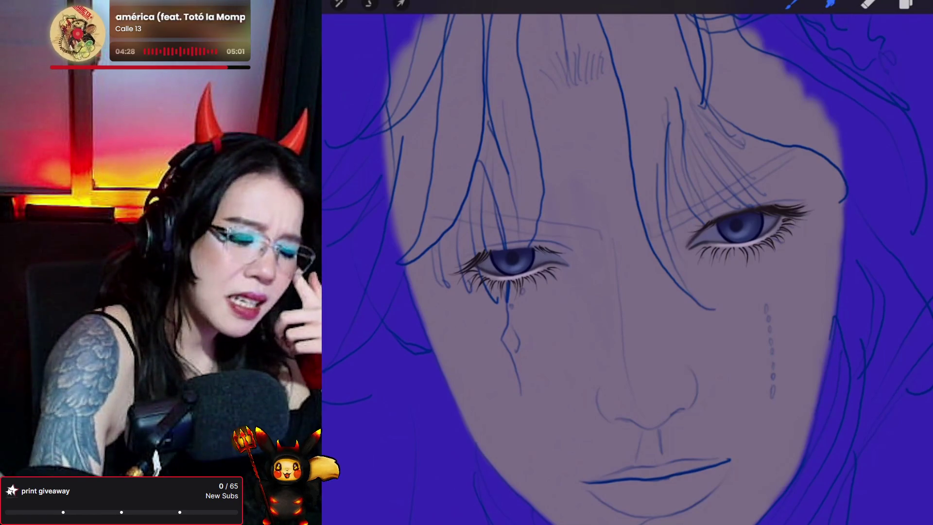
key("s")
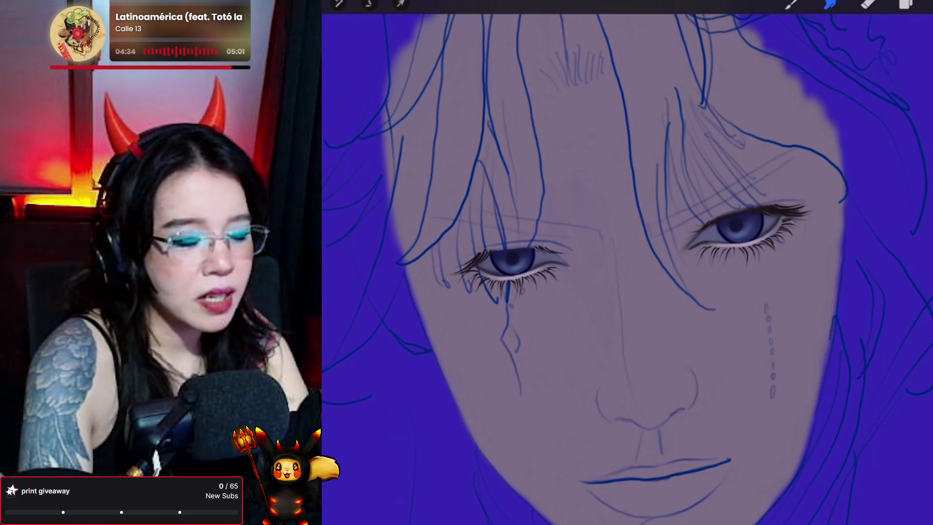
key("b")
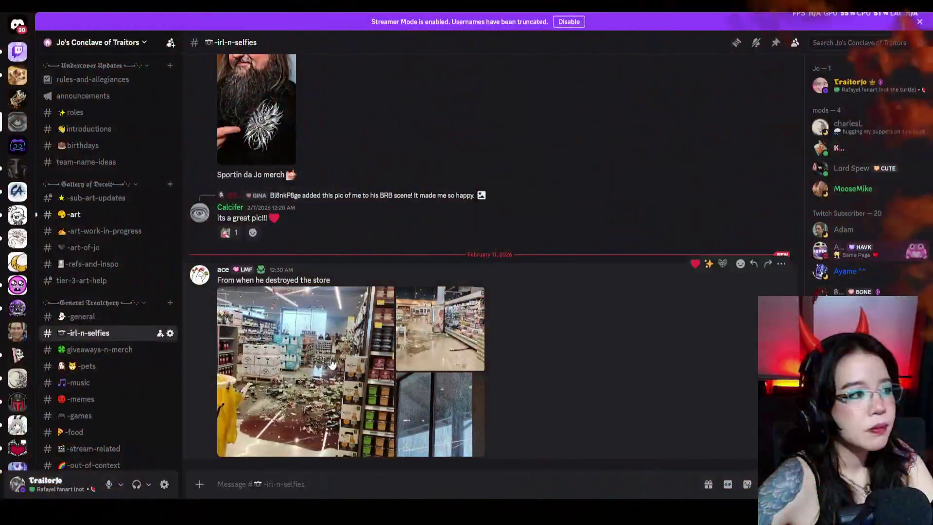
View the store photos from the post full-size, zooming into the wine spill, then close them.
left_click(331, 364)
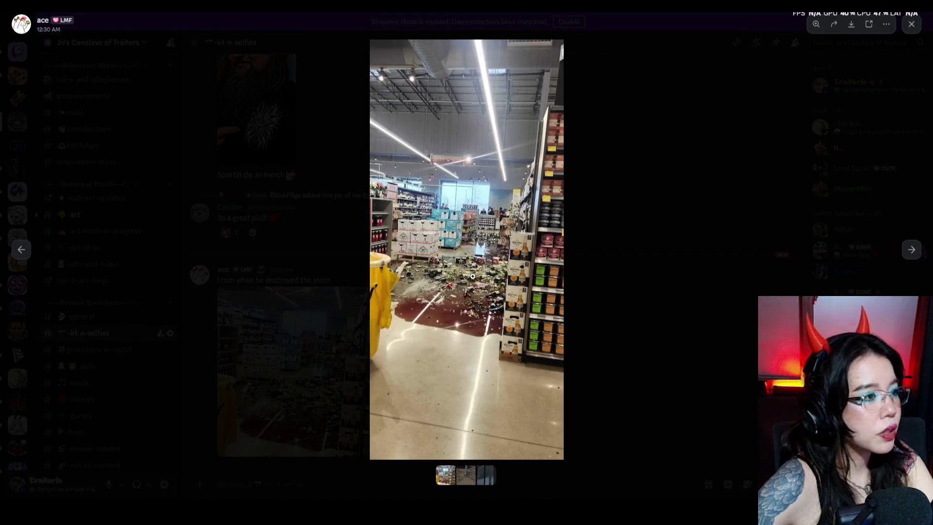
left_click(469, 308)
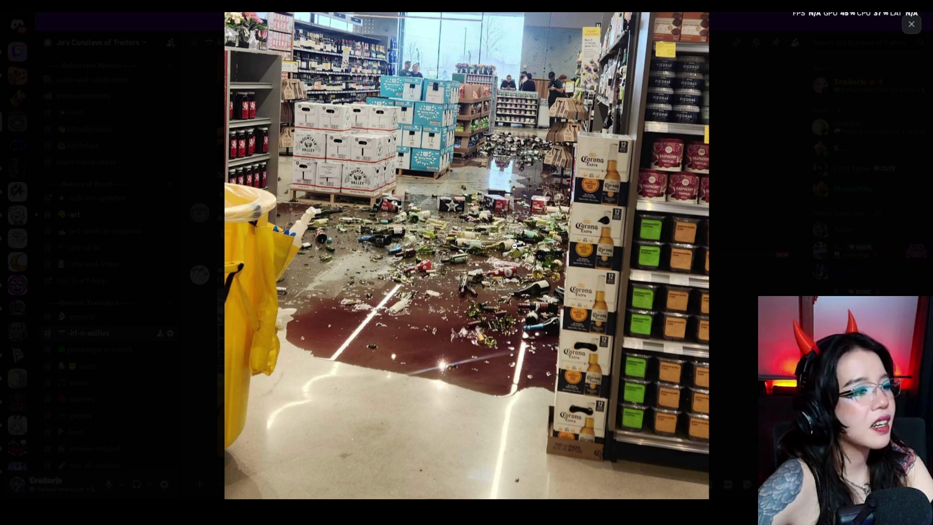
left_click(778, 233)
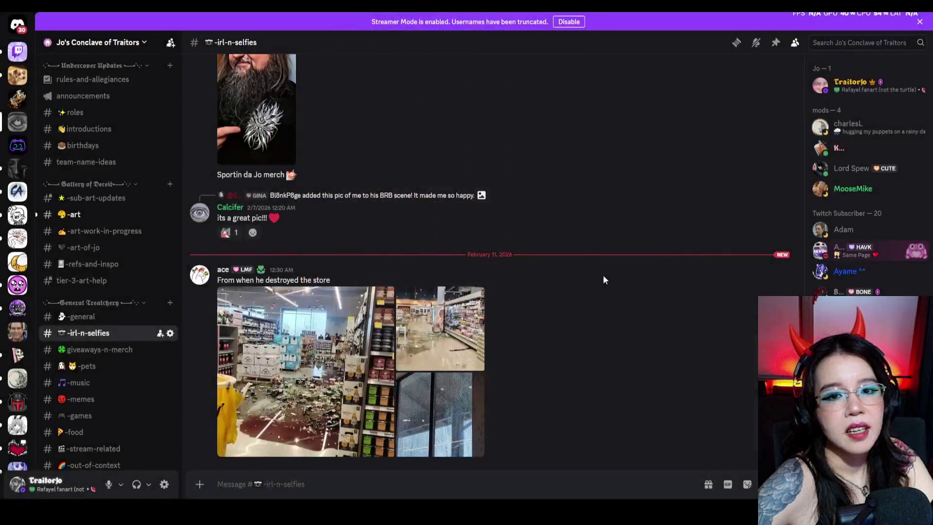
left_click(427, 323)
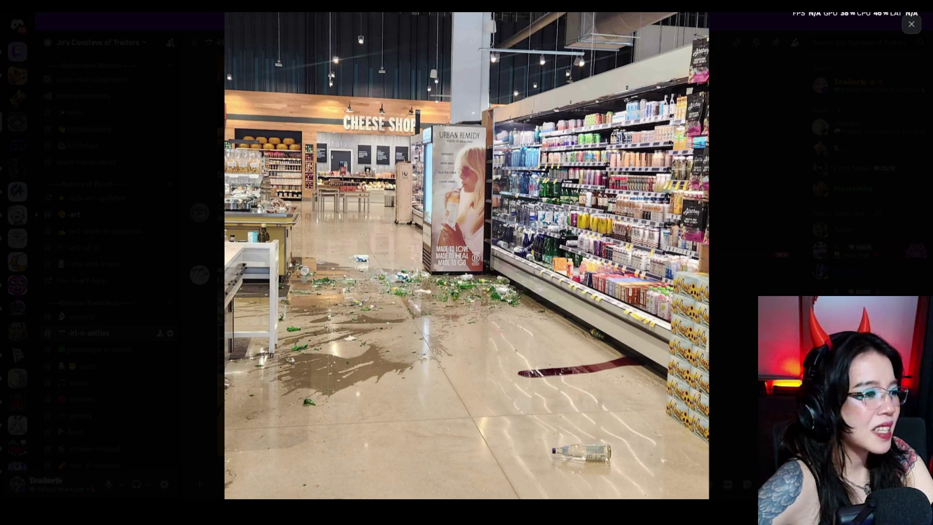
left_click(780, 196)
View the shattered-window and store-damage photos full-size, zooming into each.
left_click(456, 395)
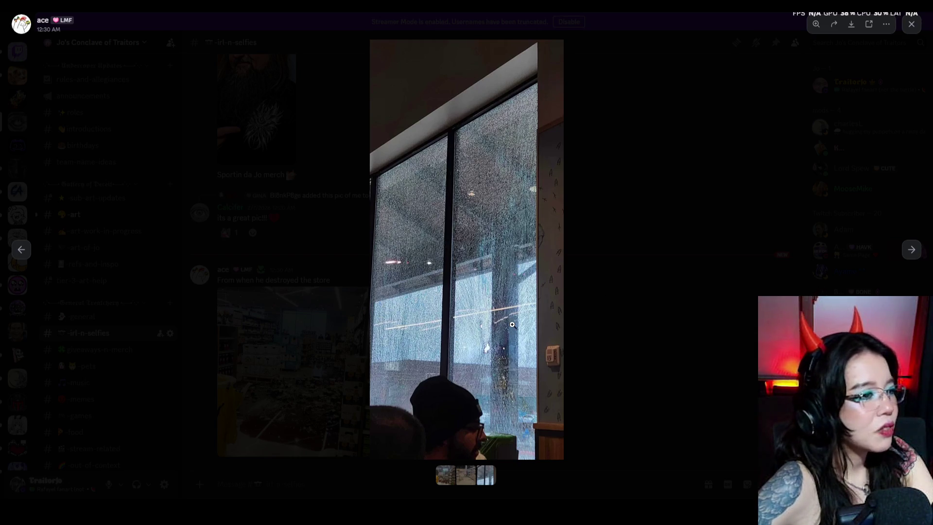
left_click(377, 226)
left_click(238, 276)
left_click(253, 316)
left_click(459, 338)
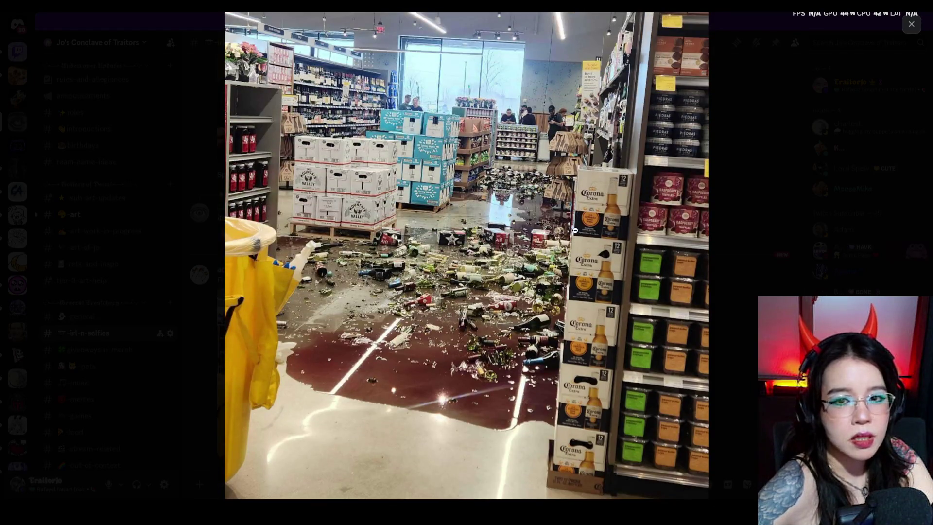
left_click(829, 256)
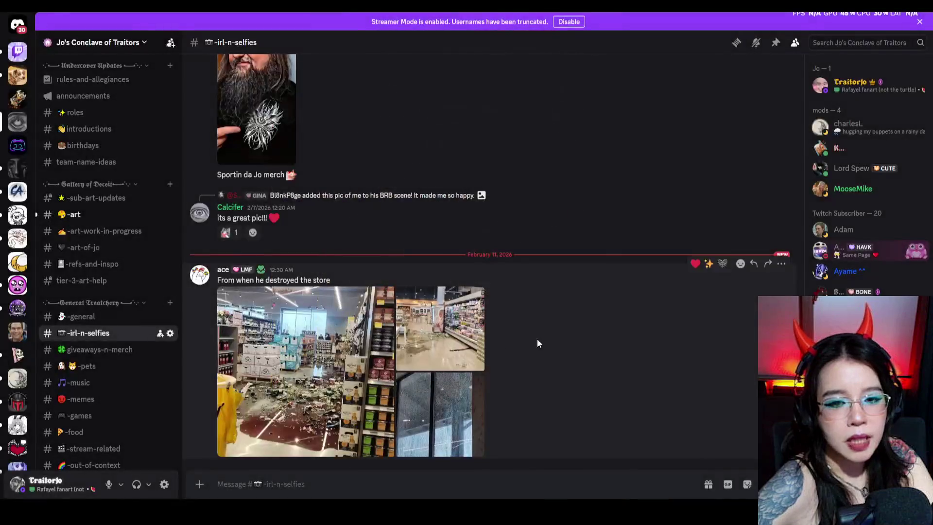
Reopen and zoom the shattered-window photo, then return to Procreate and shift the face view.
left_click(436, 410)
left_click(535, 387)
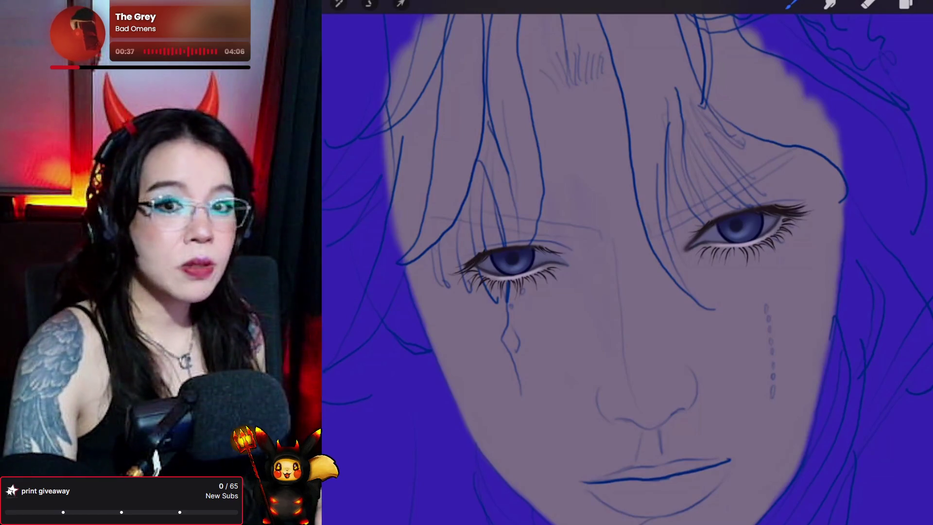
left_click_drag(627, 243, 642, 257)
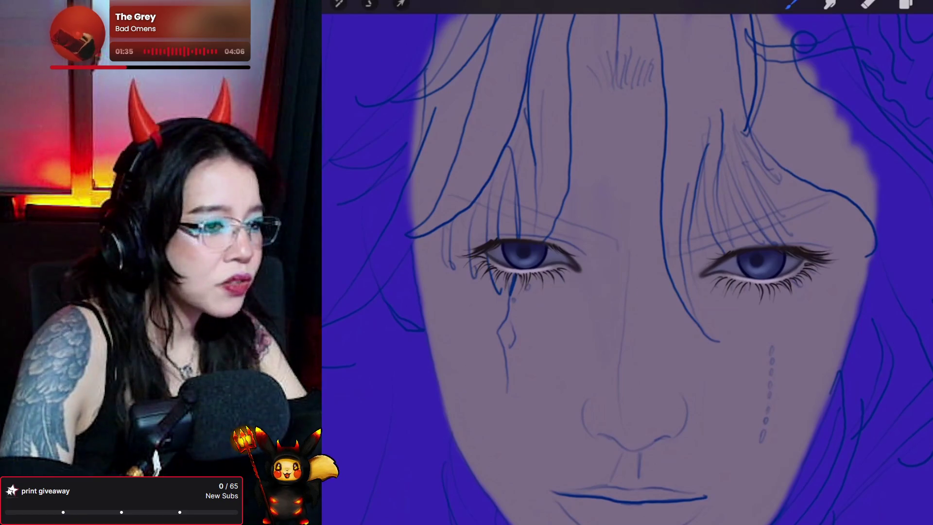
Choose a new paint colour on the colour disc and keep the current brush.
scroll(627, 268, "up", 2)
left_click(923, 5)
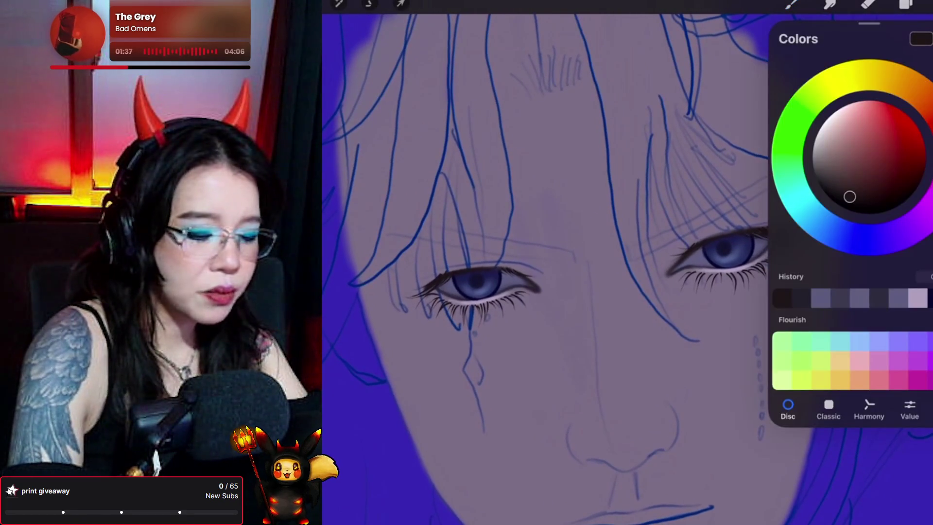
left_click_drag(850, 196, 829, 183)
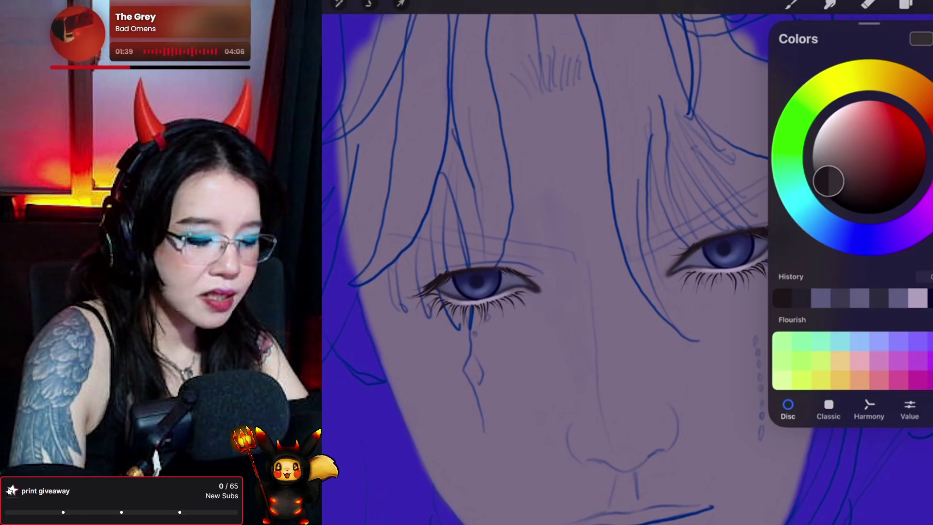
left_click(791, 5)
left_click(791, 5)
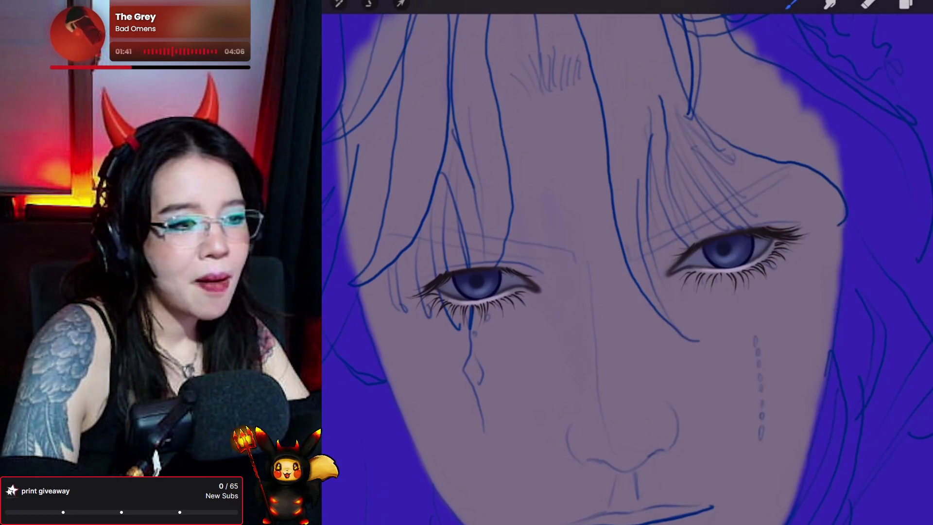
scroll(627, 267, "down", 1)
scroll(627, 267, "down", 1)
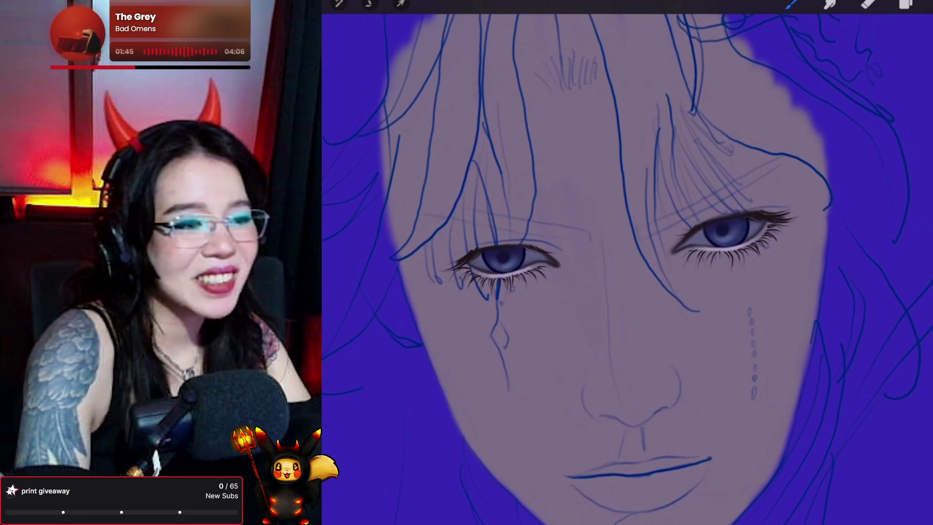
Select Layer 5 and add Layer 16 above it.
left_click(905, 4)
left_click(849, 111)
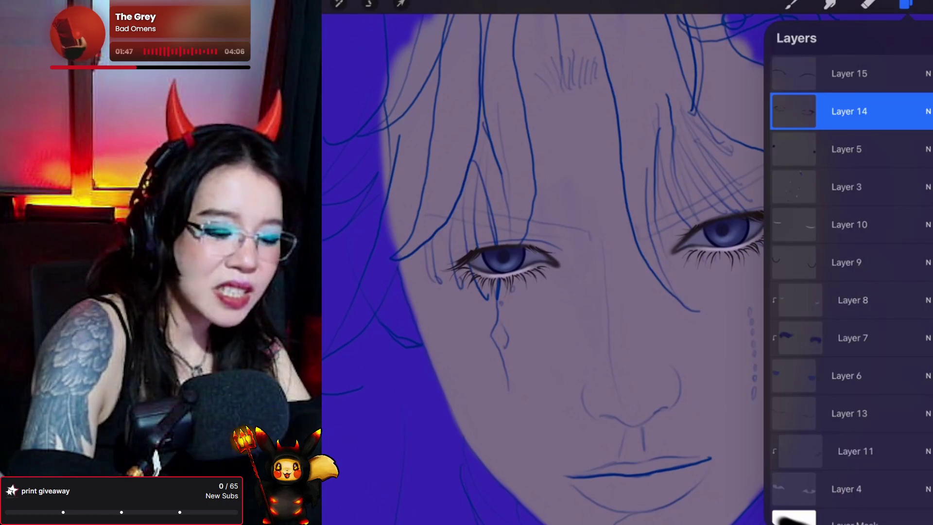
left_click(846, 150)
left_click(918, 38)
left_click(906, 4)
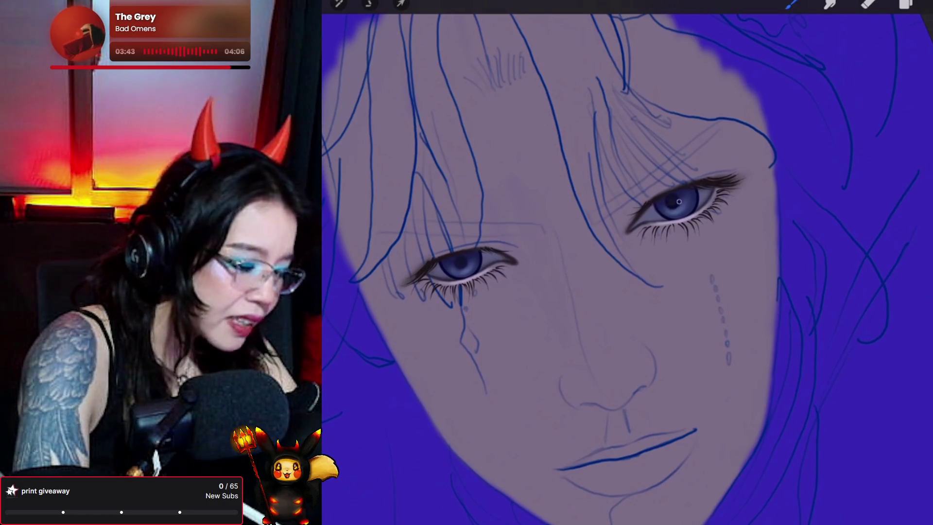
Draw QuickShape circles inside both irises, redrawing the right-hand one as an ellipse.
left_click_drag(674, 195, 675, 204)
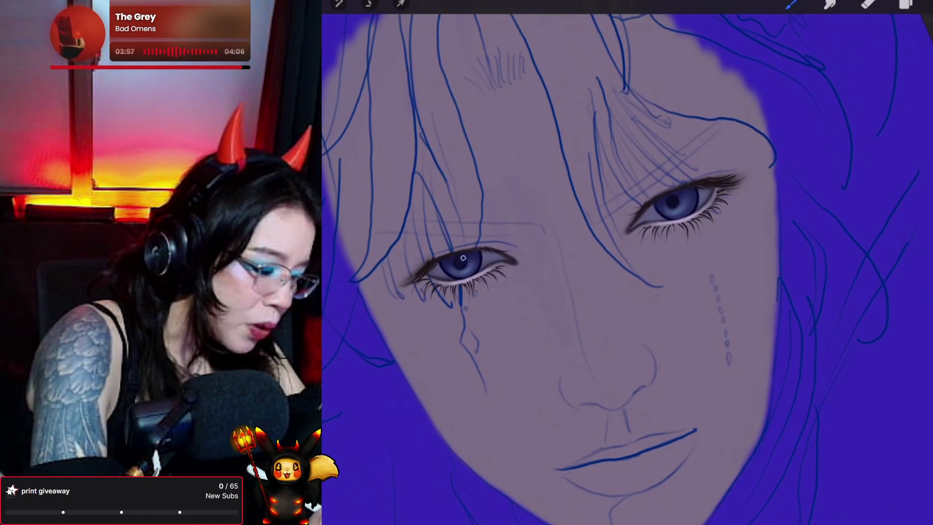
left_click_drag(455, 266, 461, 261)
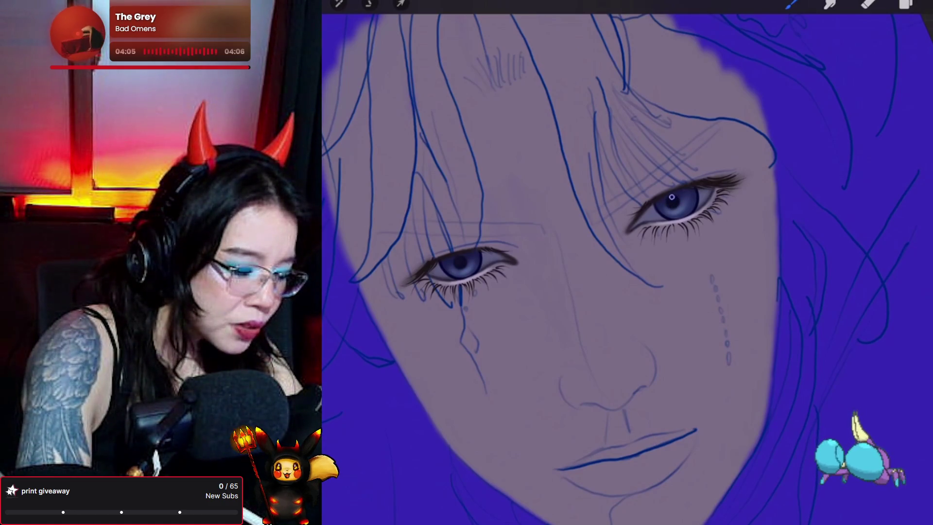
left_click_drag(671, 196, 673, 198)
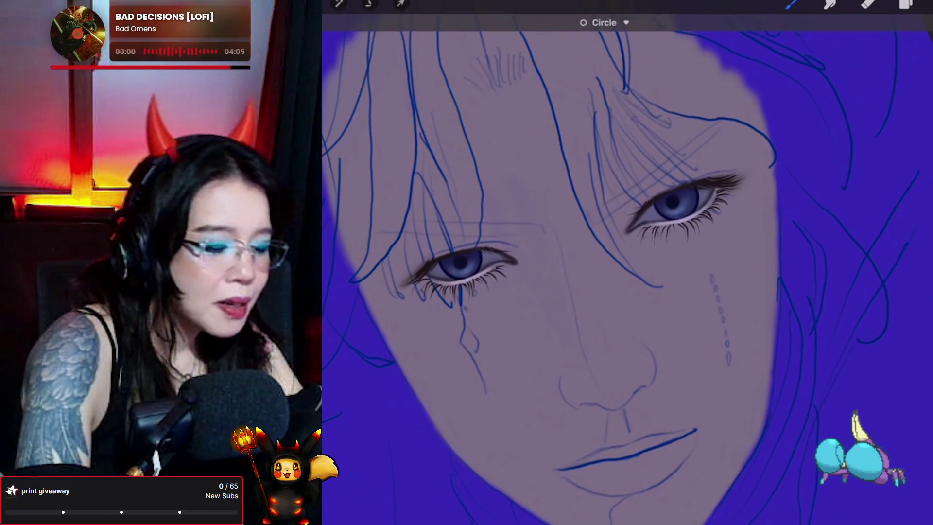
Delete Layer 17 and apply a Gaussian blur to the Layer 5 shading.
left_click(905, 4)
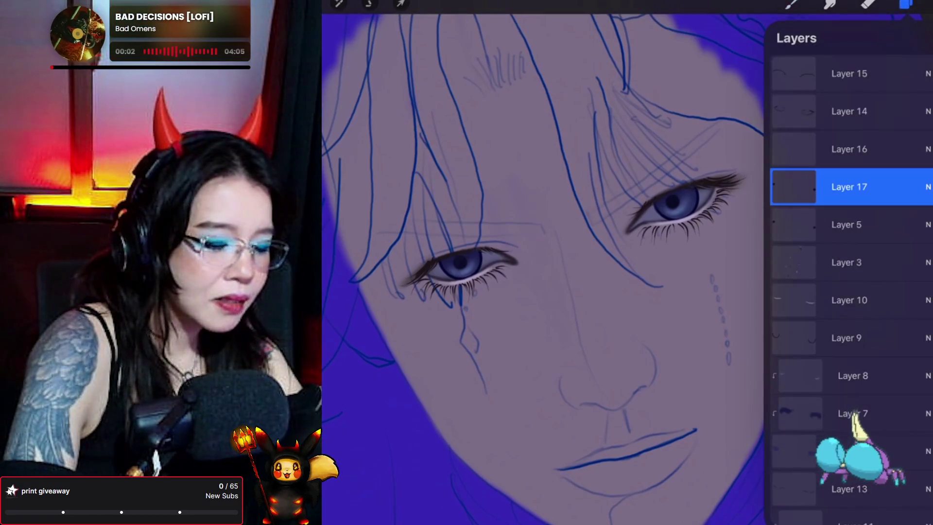
key("Delete")
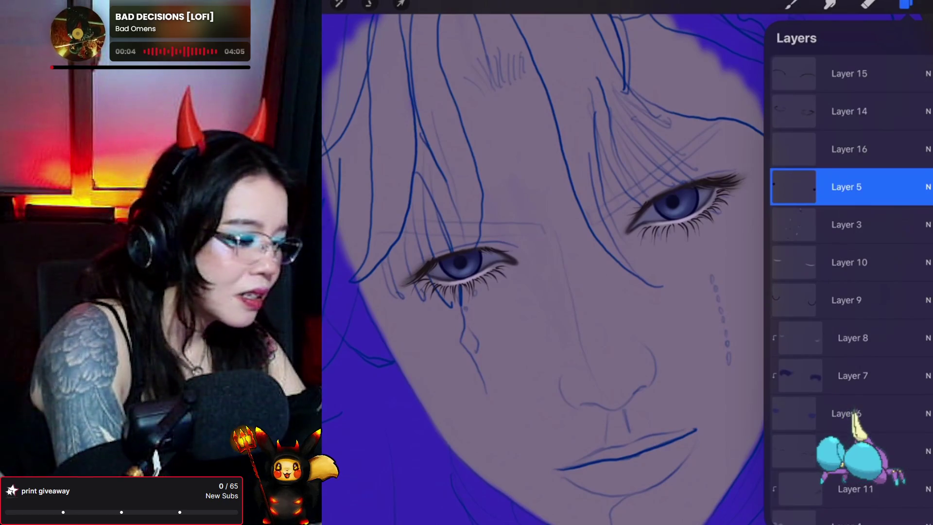
left_click(339, 4)
left_click(369, 161)
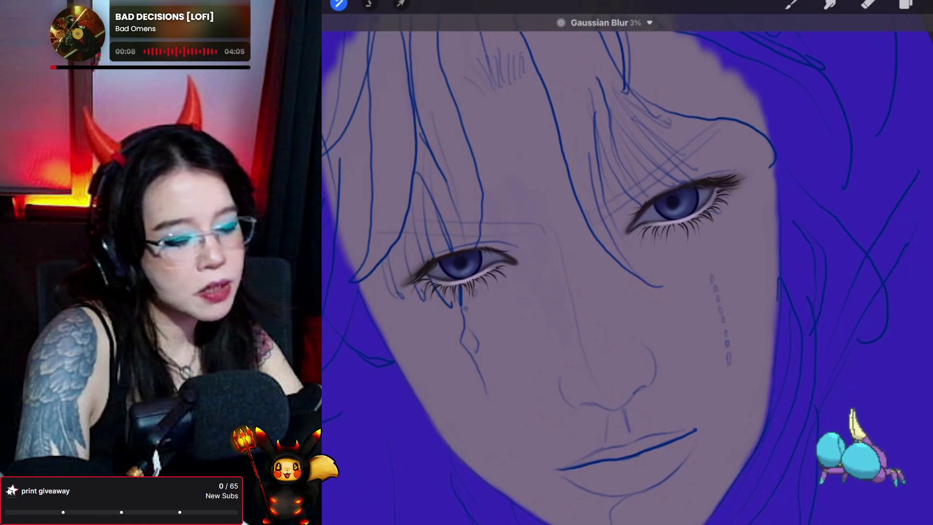
Add an empty layer above Layer 5, pick a light colour and dot a catchlight on the right iris.
left_click(905, 4)
left_click(923, 38)
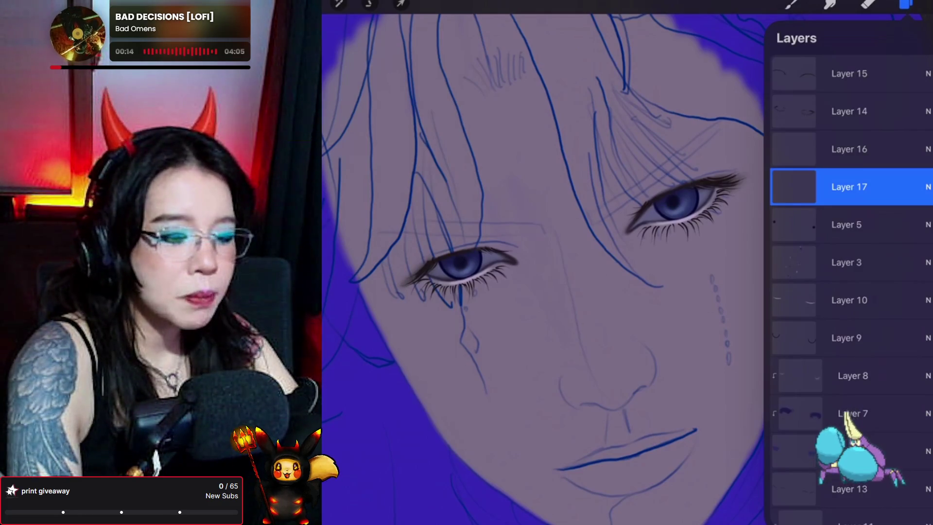
left_click(923, 4)
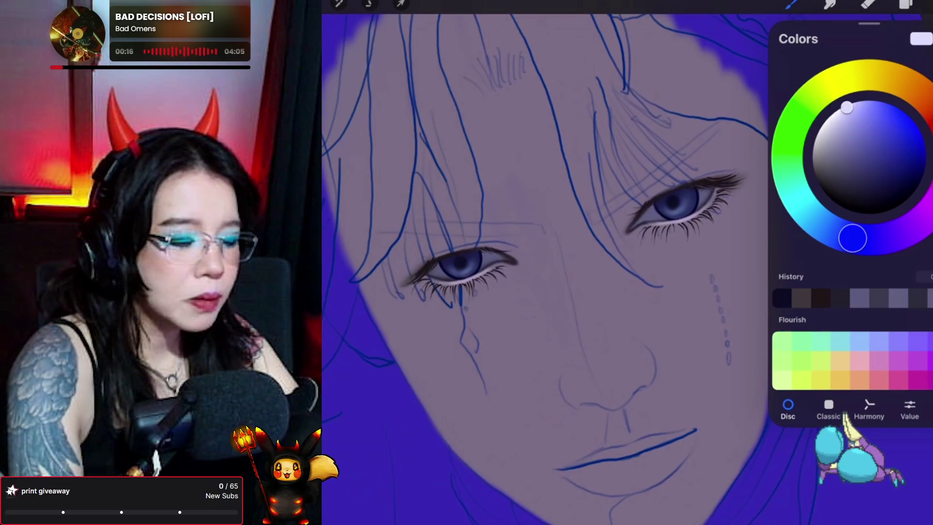
left_click(921, 3)
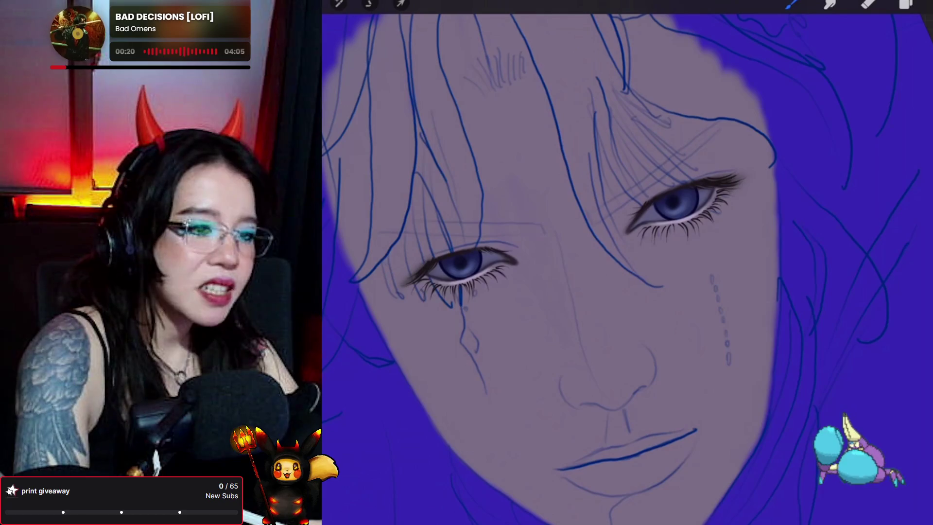
left_click(675, 196)
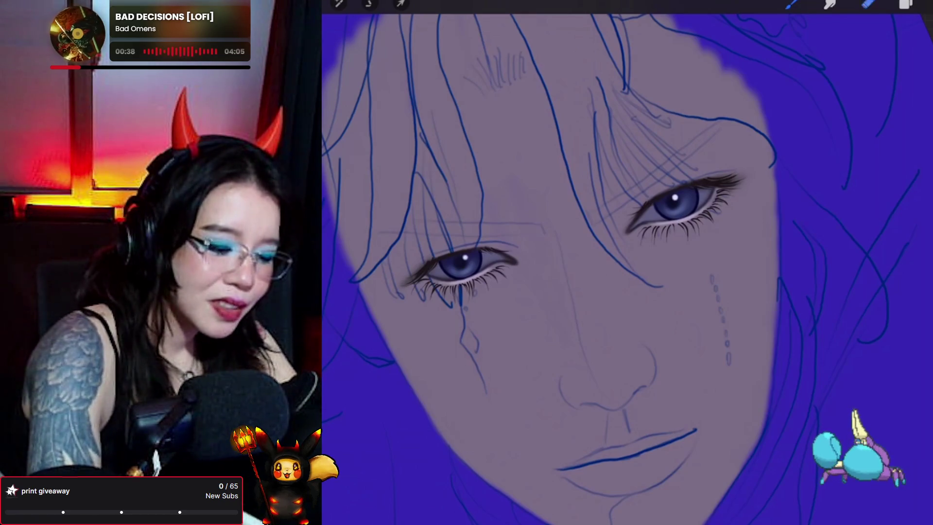
Briefly switch to the eraser to tidy the catchlights, then back to the brush.
key("e")
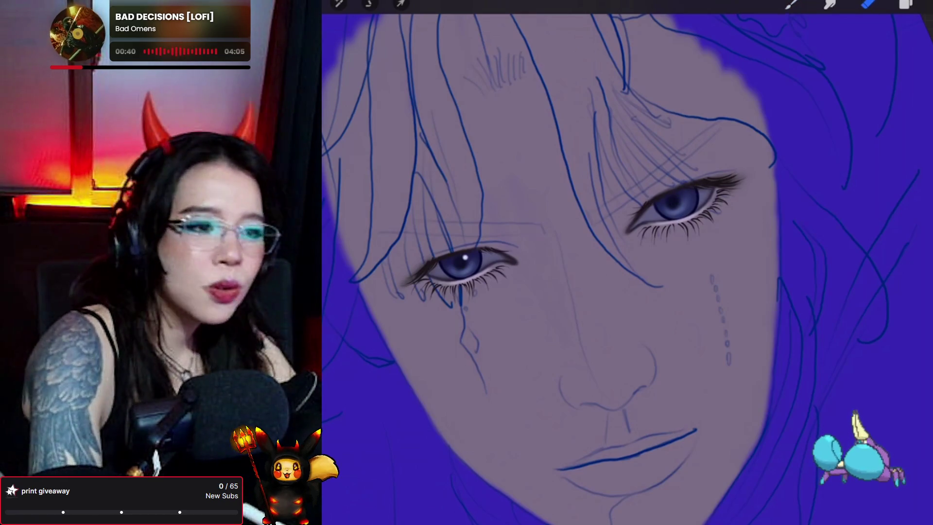
key("b")
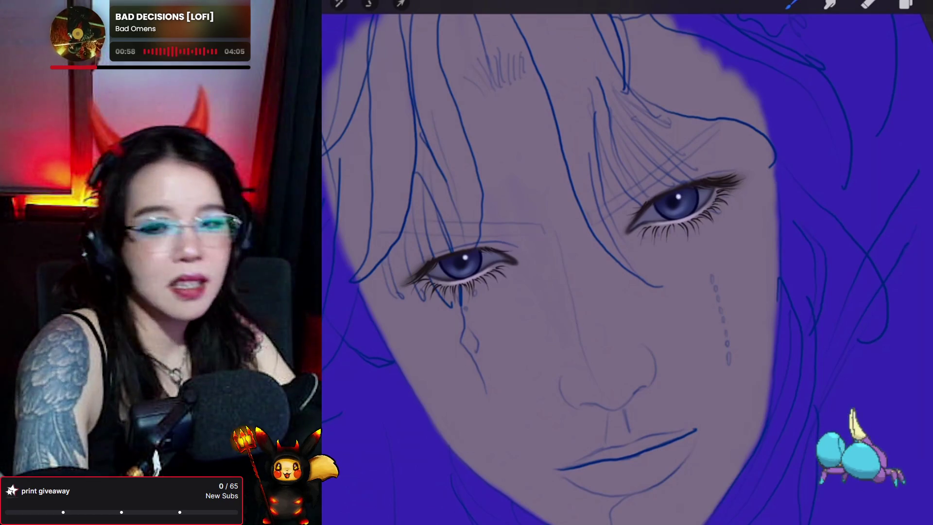
scroll(627, 267, "down", 3)
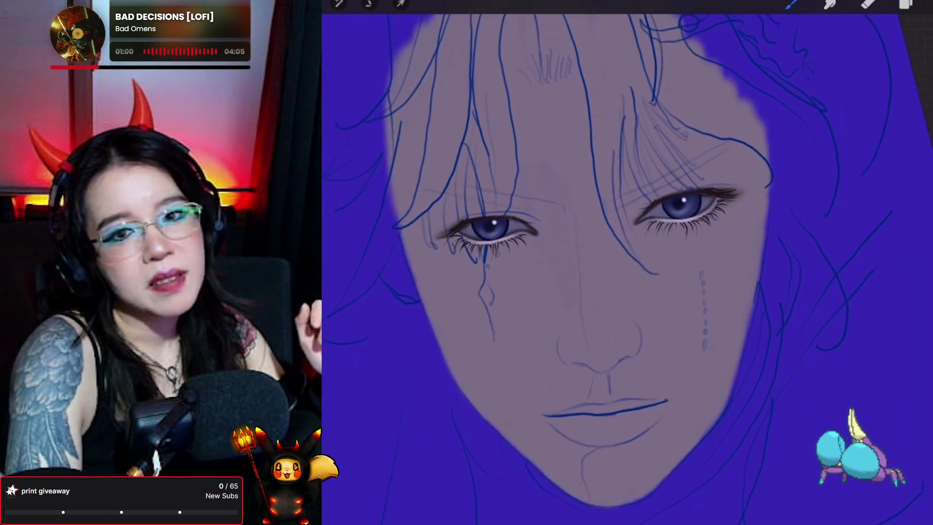
scroll(583, 252, "up", 1)
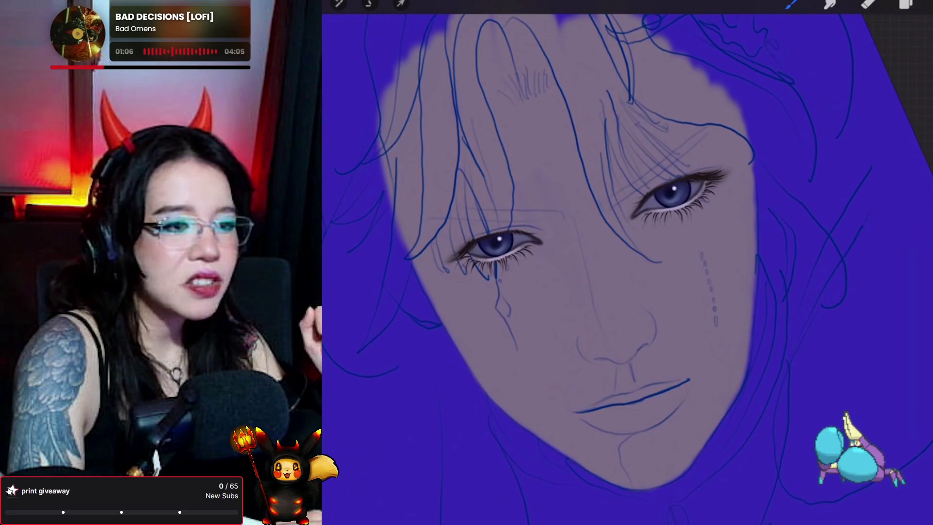
Freehand-select the region around both eyes and copy-paste it onto a new layer.
left_click(369, 4)
mouse_move(673, 137)
left_mouse_down()
mouse_move(595, 131)
mouse_move(676, 133)
left_mouse_up()
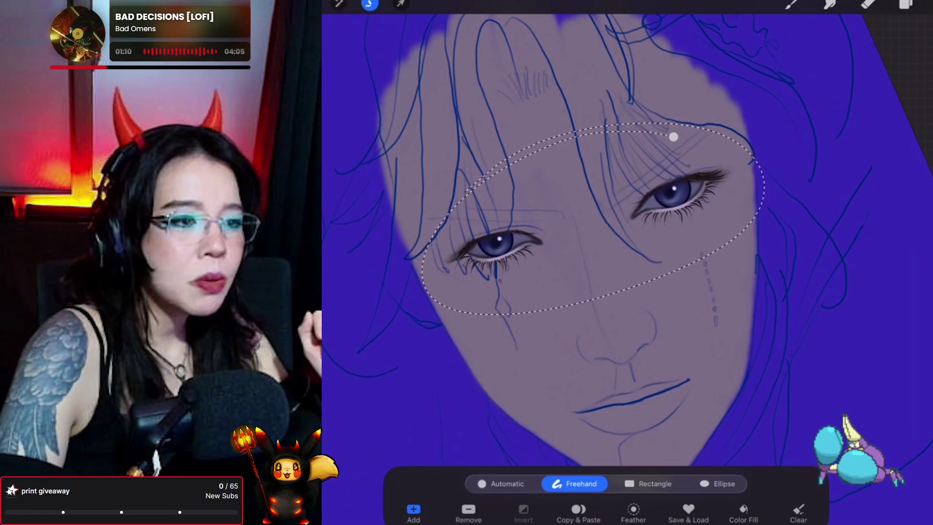
left_click(791, 3)
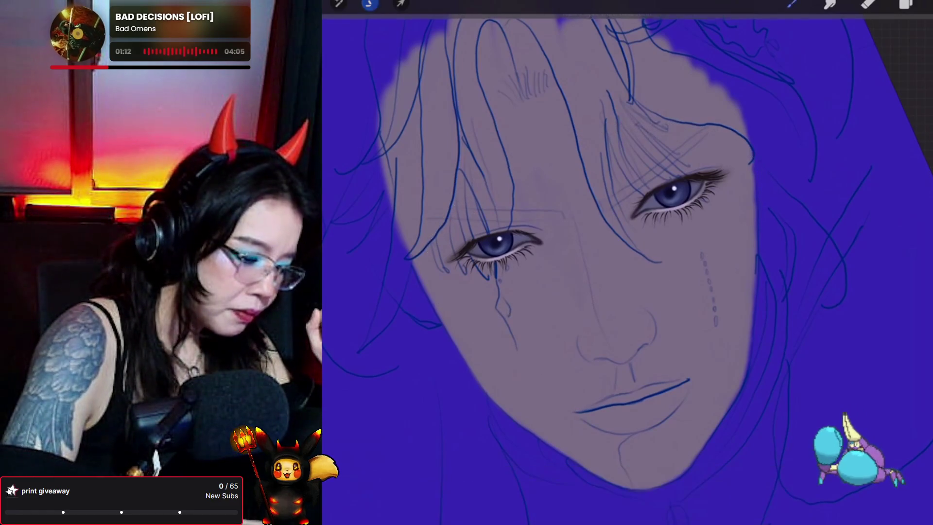
Apply a 4% Gaussian blur to the copied eye region.
left_click(339, 4)
left_click(340, 152)
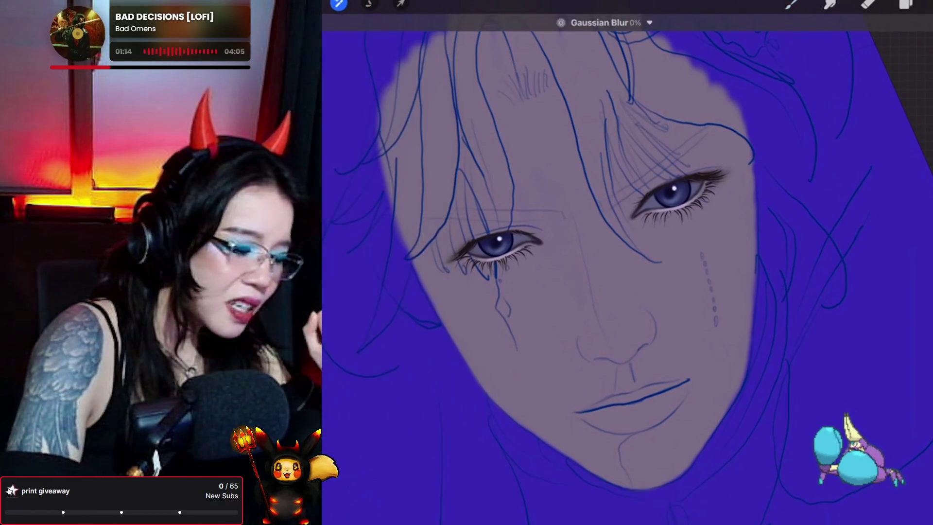
left_click_drag(627, 272, 636, 272)
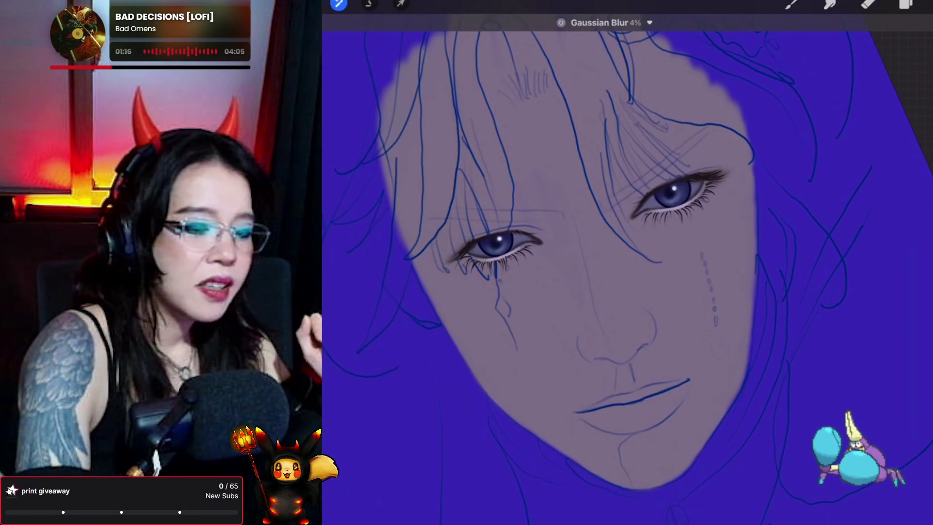
left_click(906, 4)
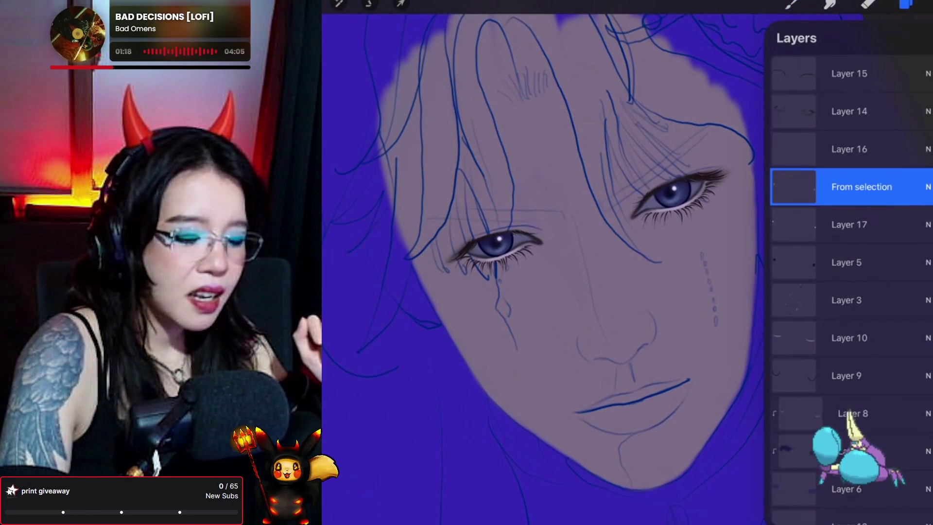
Pinch From selection into Layer 17, then add Layer 18 clipped to face base Layer 3.
left_click_drag(850, 195, 851, 214)
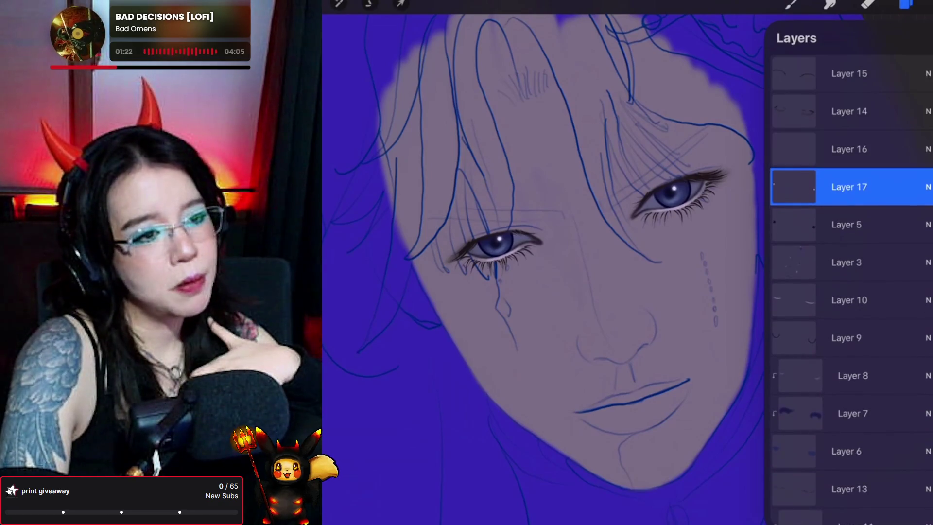
scroll(850, 292, "down", 5)
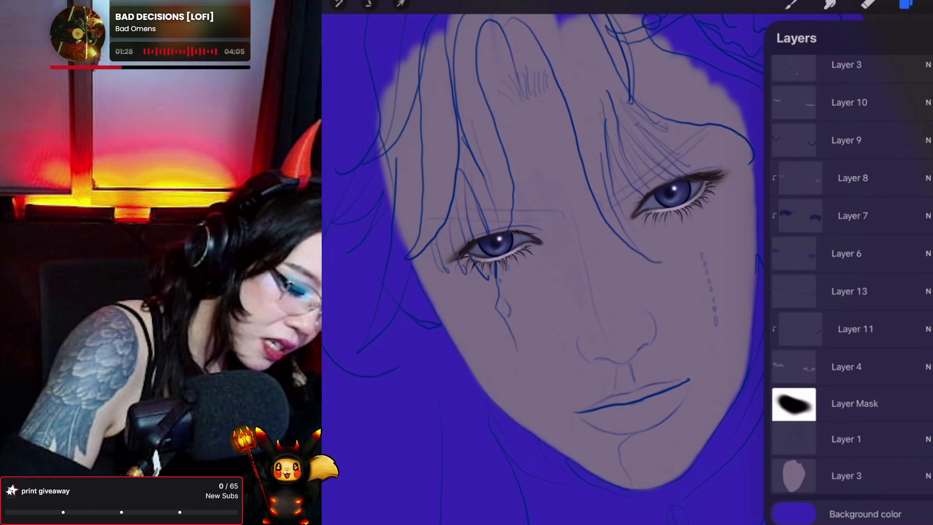
left_click(851, 475)
left_click(926, 38)
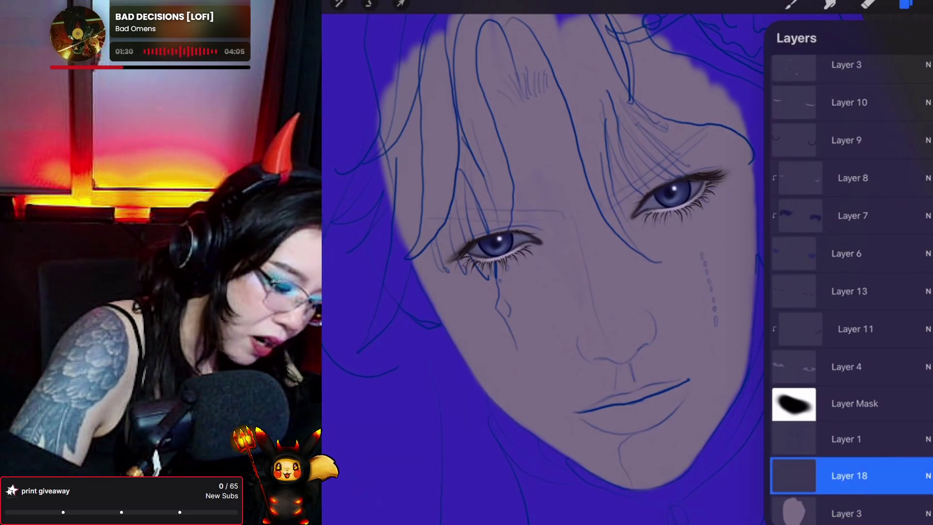
left_click(794, 476)
left_click(701, 437)
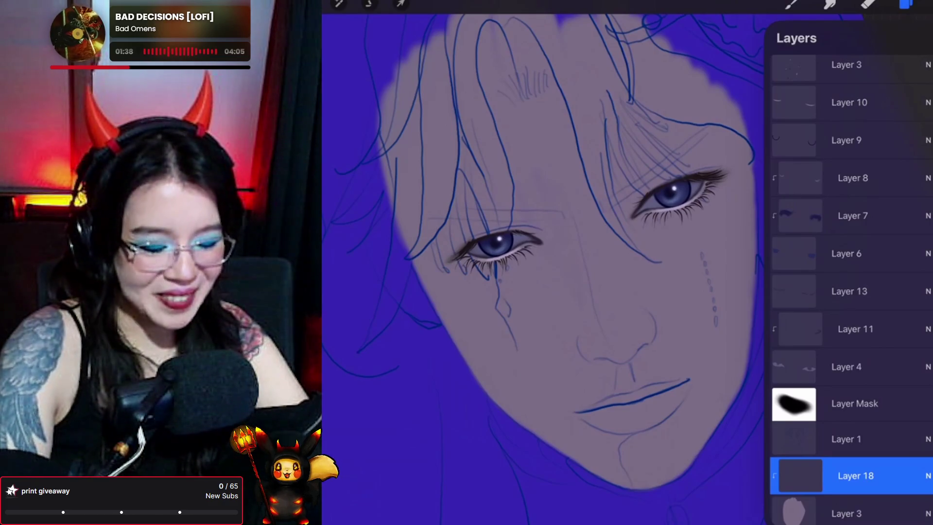
scroll(851, 267, "up", 3)
Show the dark-spot colour layer, nudge the canvas, and pick the Pores 2_original brush.
left_click(931, 172)
left_click(906, 4)
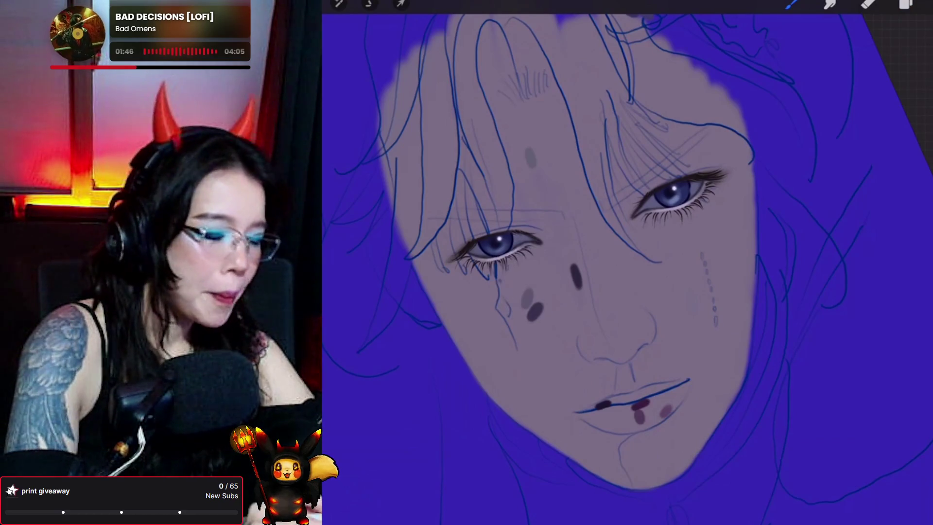
left_click_drag(559, 268, 571, 265)
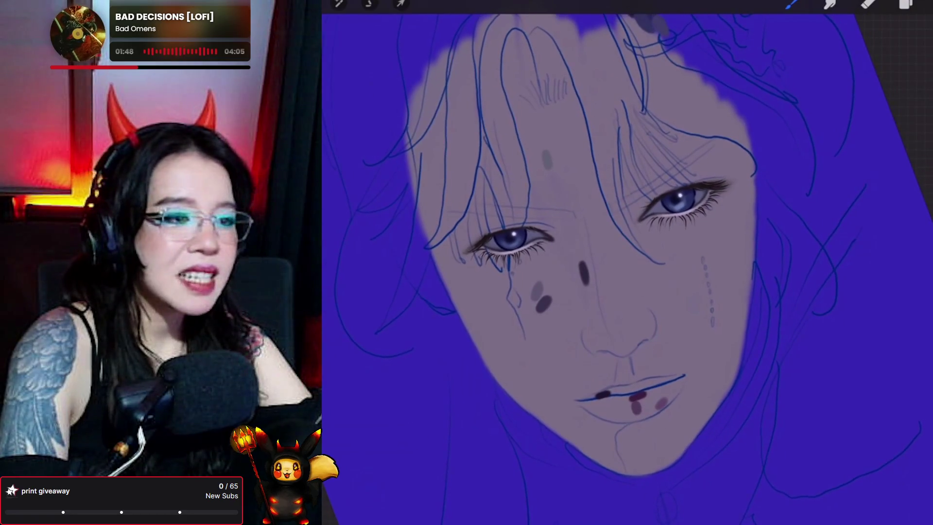
left_click(793, 4)
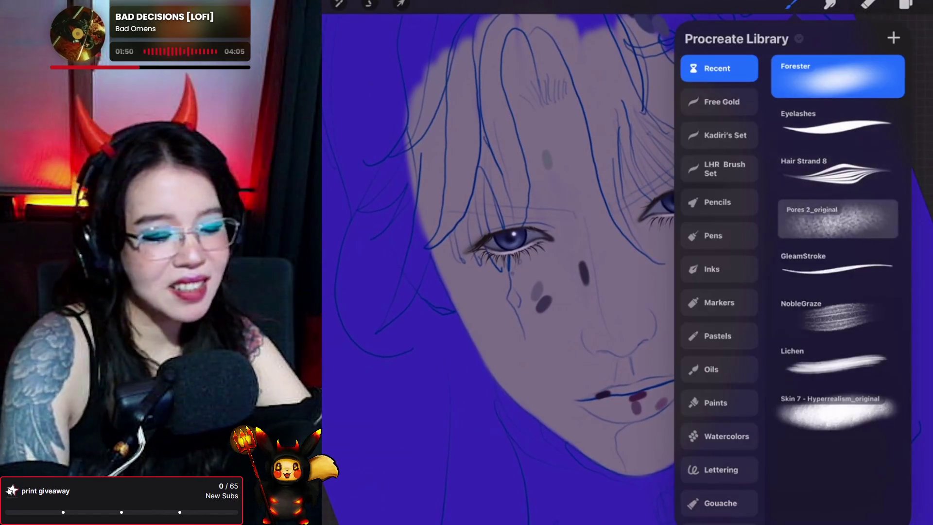
left_click(792, 4)
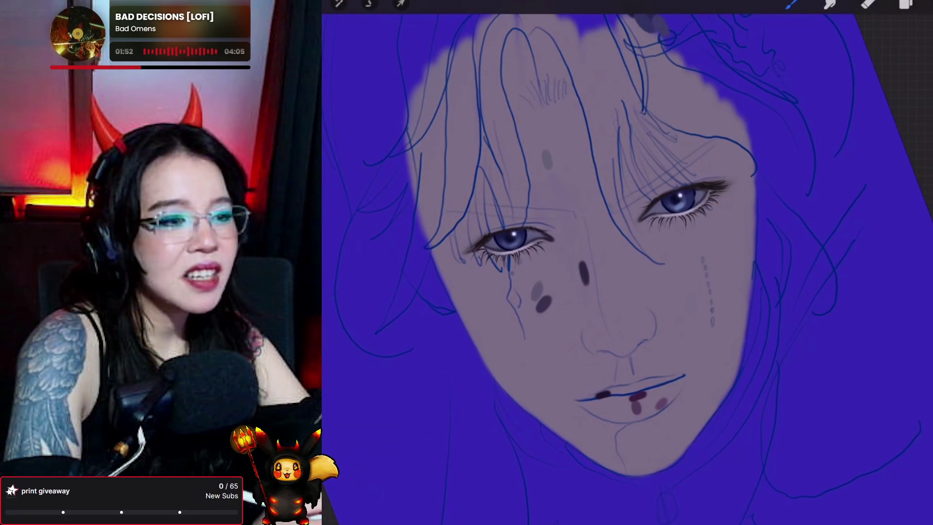
Reorder a layer in the stack and hide the dark-spot layer again, returning to the brush.
left_click(905, 4)
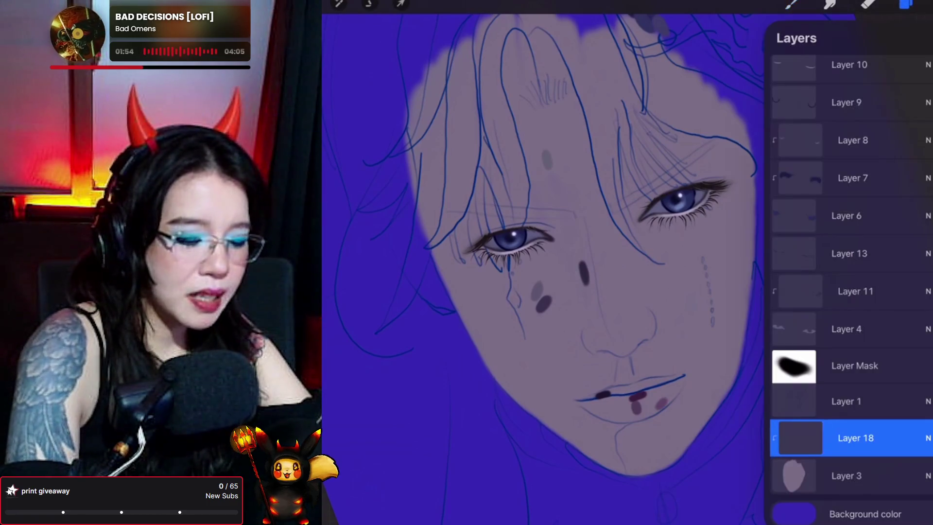
scroll(851, 292, "up", 5)
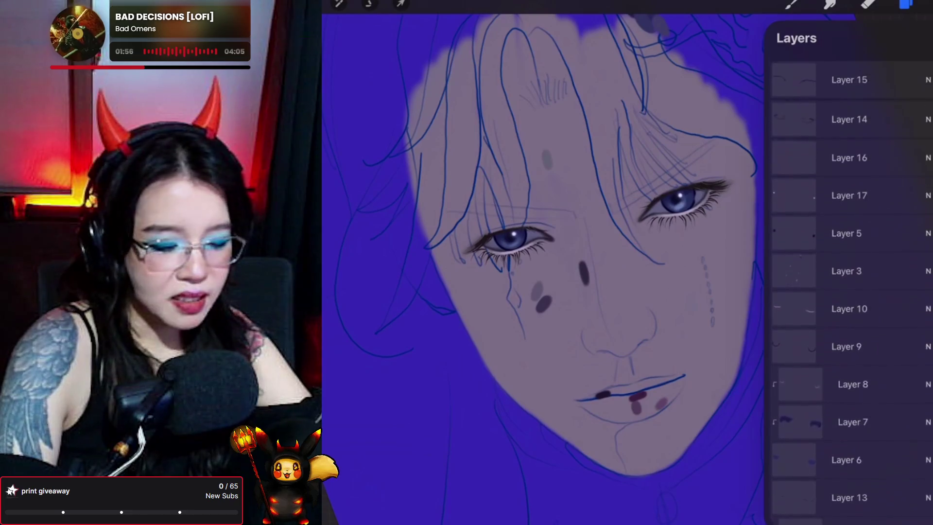
scroll(850, 292, "down", 5)
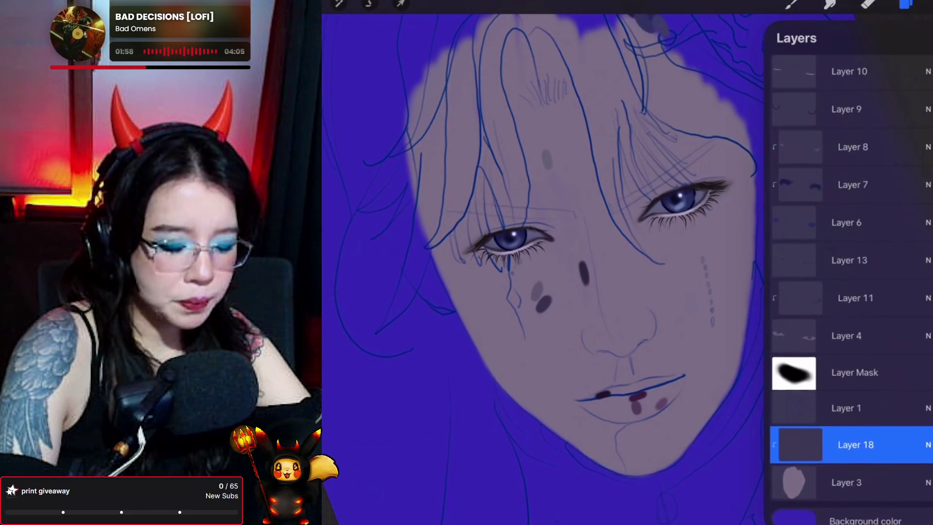
scroll(851, 292, "up", 3)
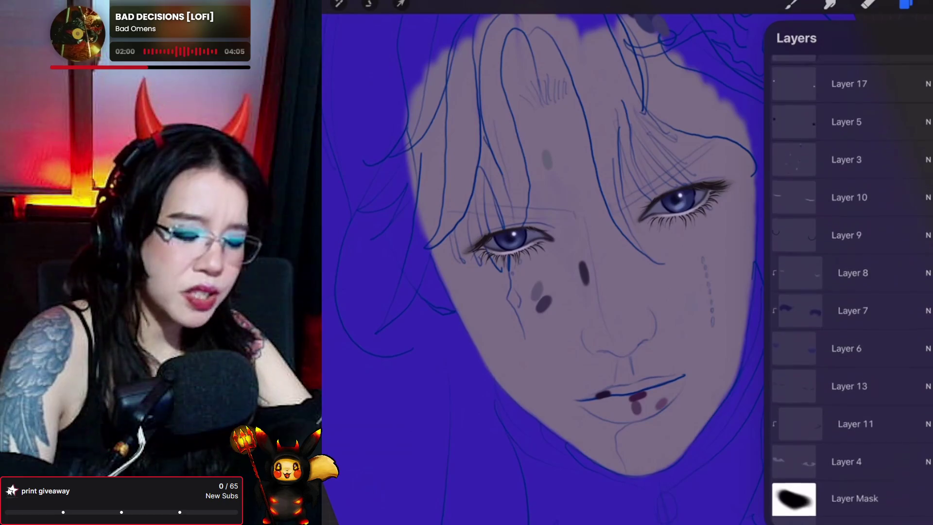
left_click_drag(851, 270, 851, 345)
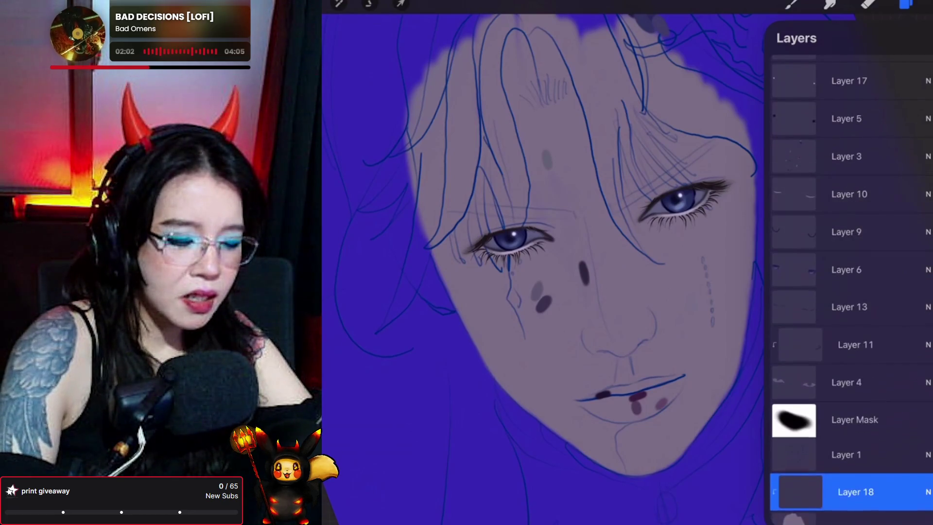
scroll(851, 291, "up", 3)
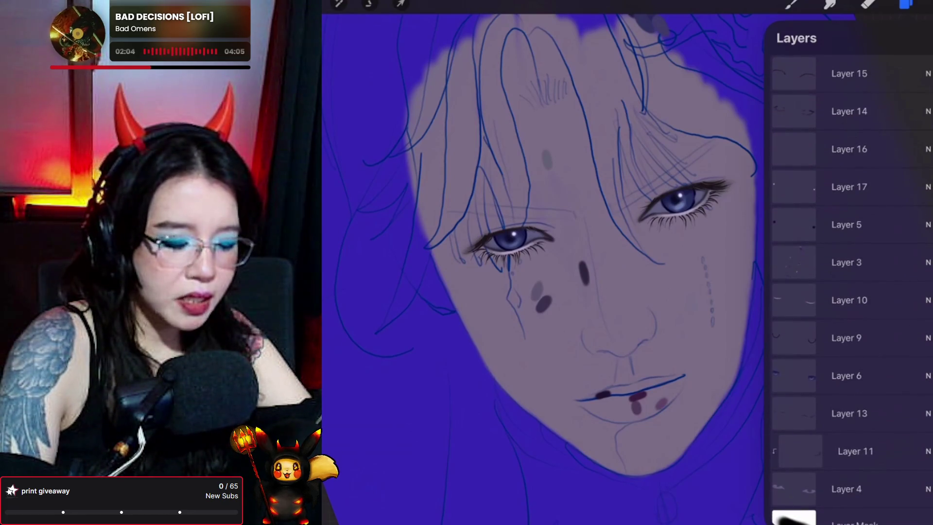
left_click(928, 262)
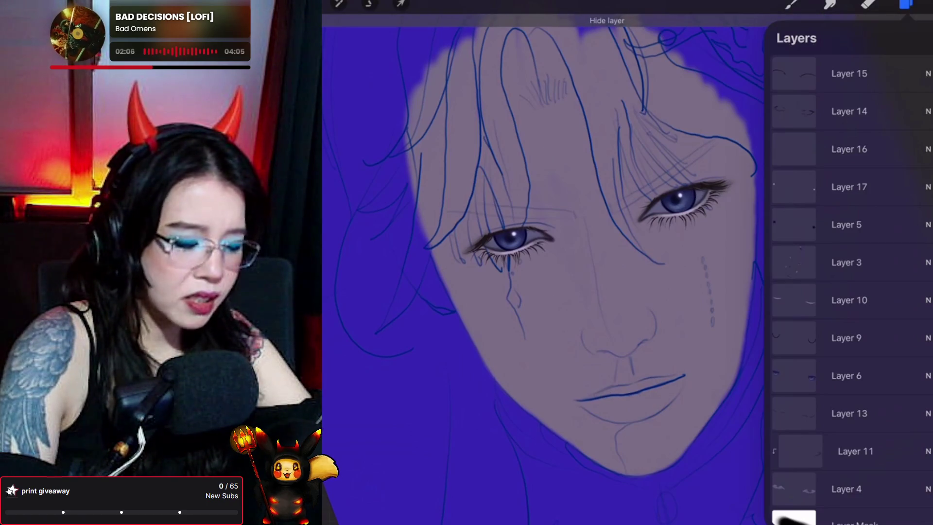
scroll(850, 292, "down", 5)
left_click(792, 4)
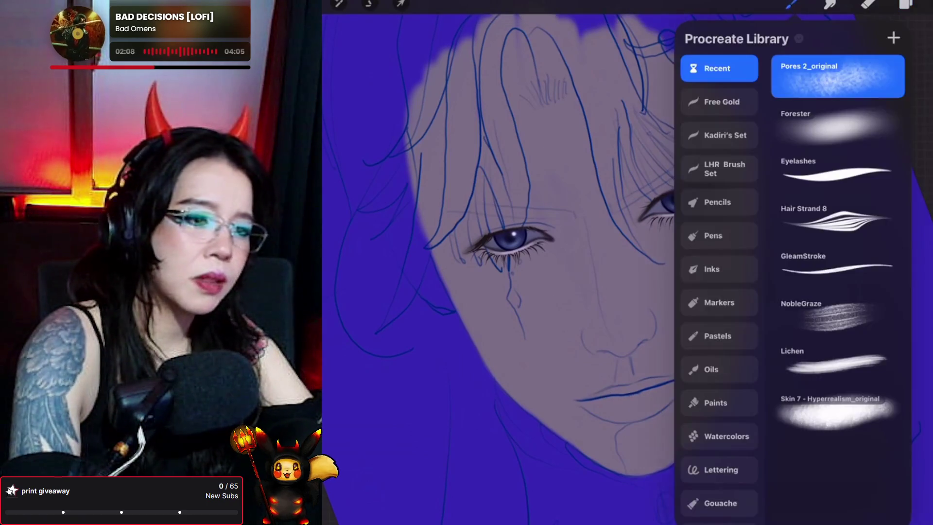
Brush soft dark purplish shading beneath the left eye across the upper cheek.
left_click(792, 4)
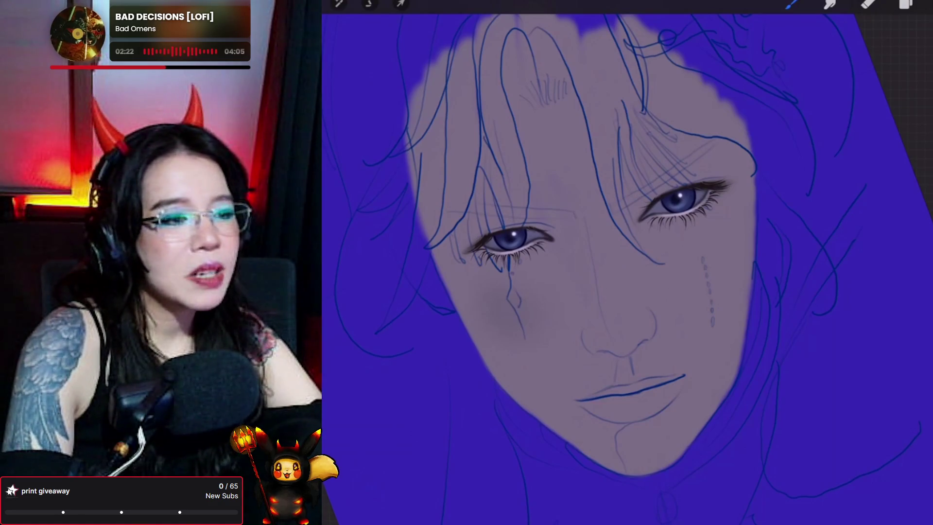
left_click(905, 4)
left_click(905, 4)
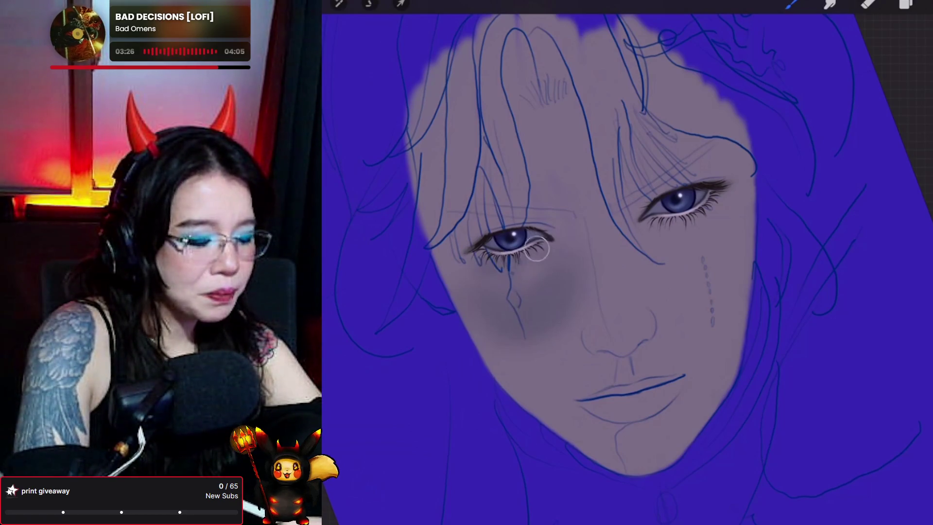
scroll(584, 243, "down", 1)
left_click(906, 4)
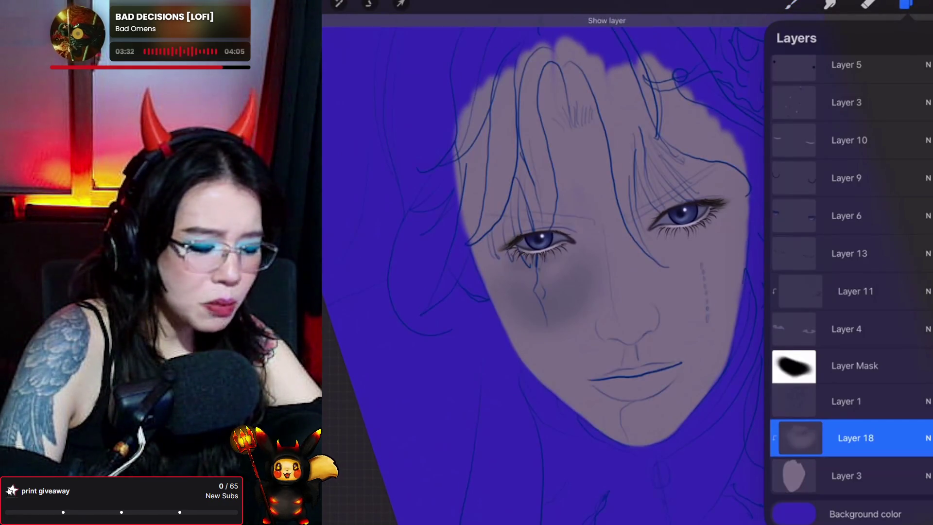
Switch to the brush on Layer 18 to blend soft shading around the nose and cheeks.
left_click(791, 4)
left_click(792, 4)
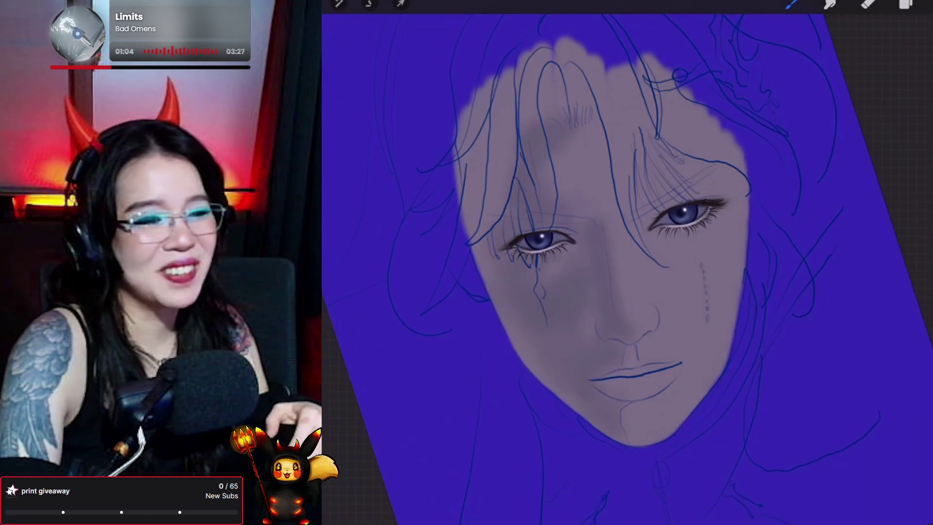
Add a new Layer 17 above Layer 18 as a clipping mask.
left_click(906, 4)
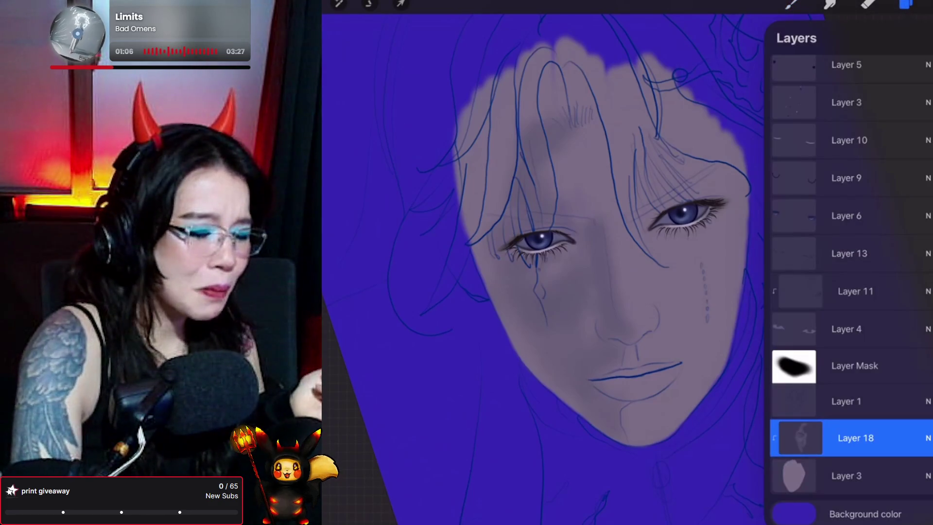
left_click(923, 38)
left_click(851, 438)
left_click(707, 437)
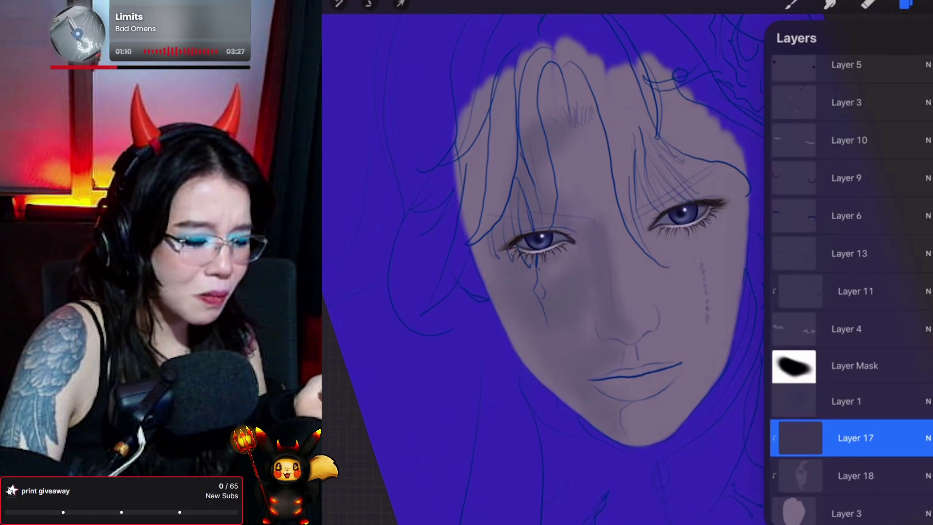
scroll(850, 243, "up", 4)
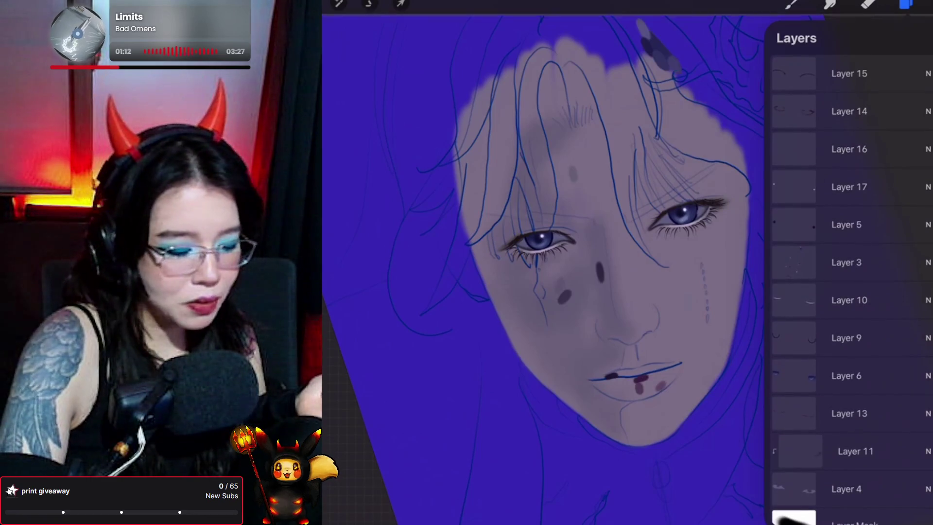
Undo a test stroke above the nose, reselect Layer 17, and switch from Smudge to Brush.
left_click_drag(603, 229, 601, 281)
key("ctrl+z")
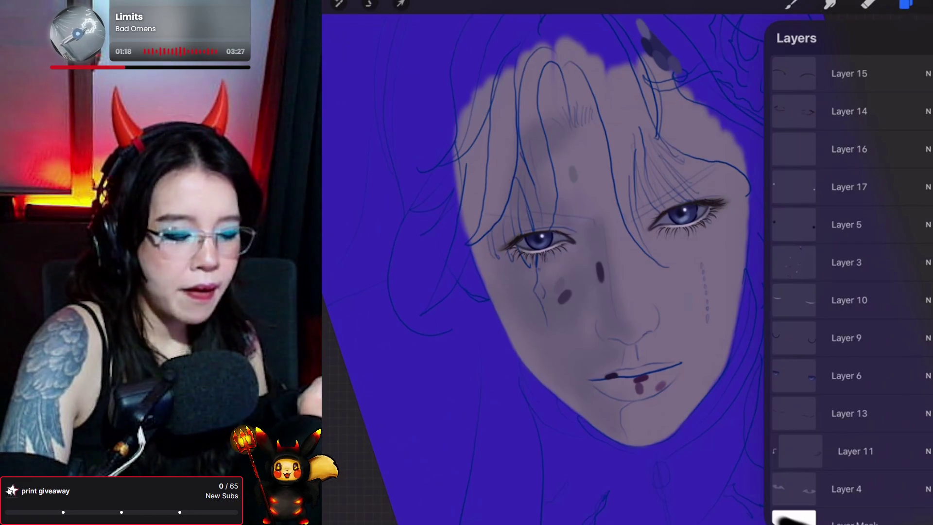
scroll(850, 291, "down", 5)
left_click(856, 426)
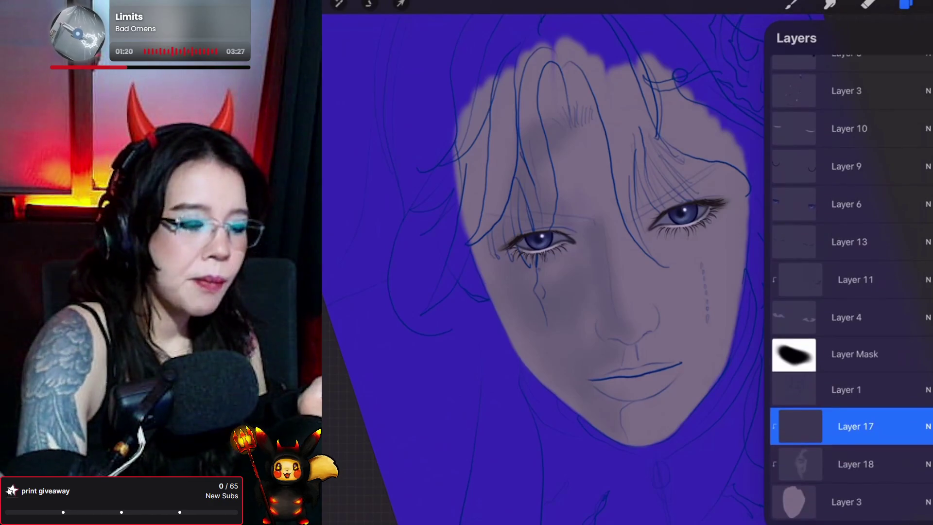
left_click(906, 4)
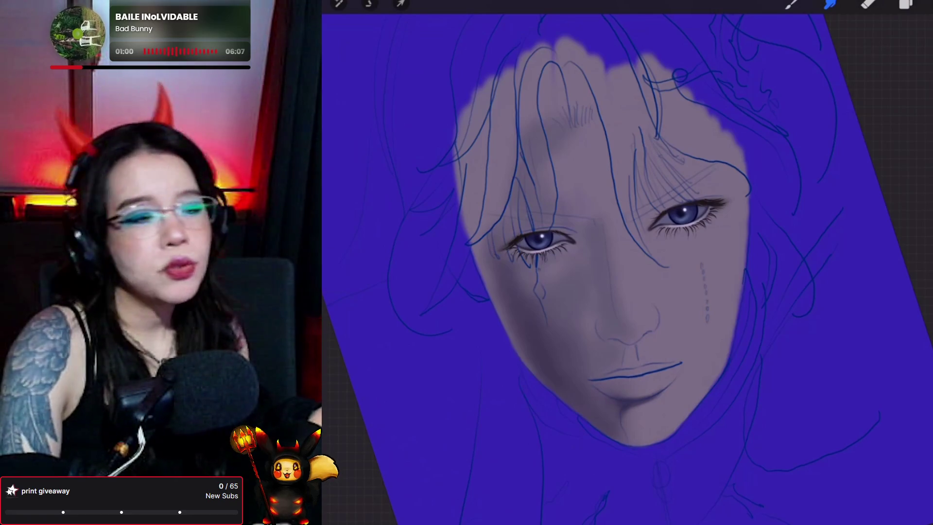
left_click(792, 4)
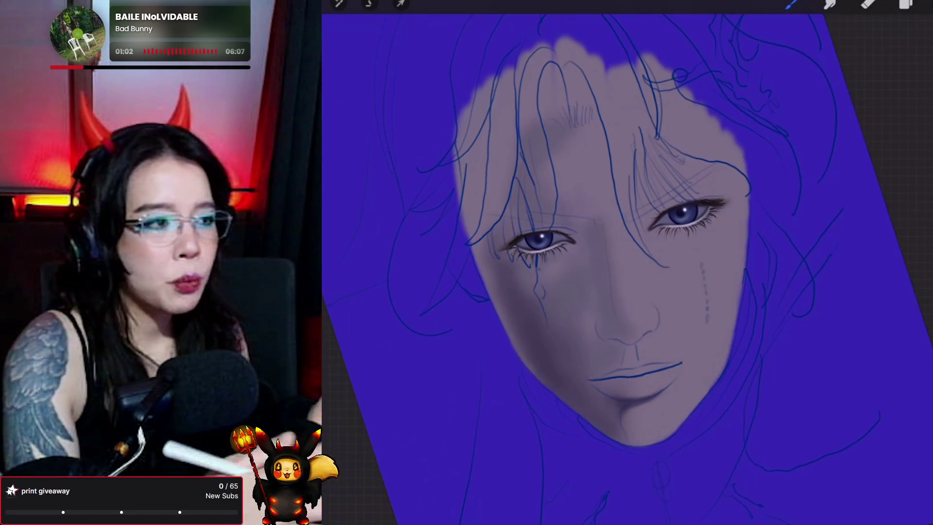
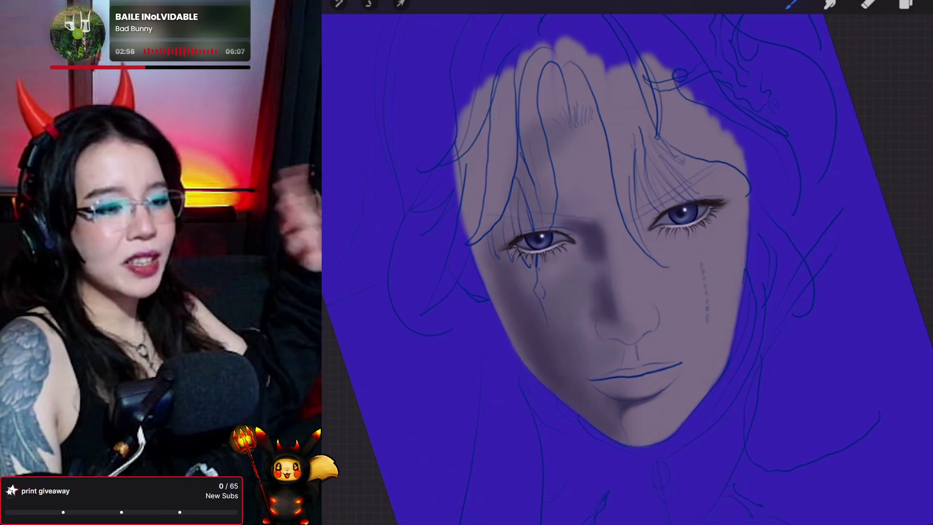
Blend the face shading, alternating between the Smudge and Brush tools.
left_click(830, 4)
left_click(830, 4)
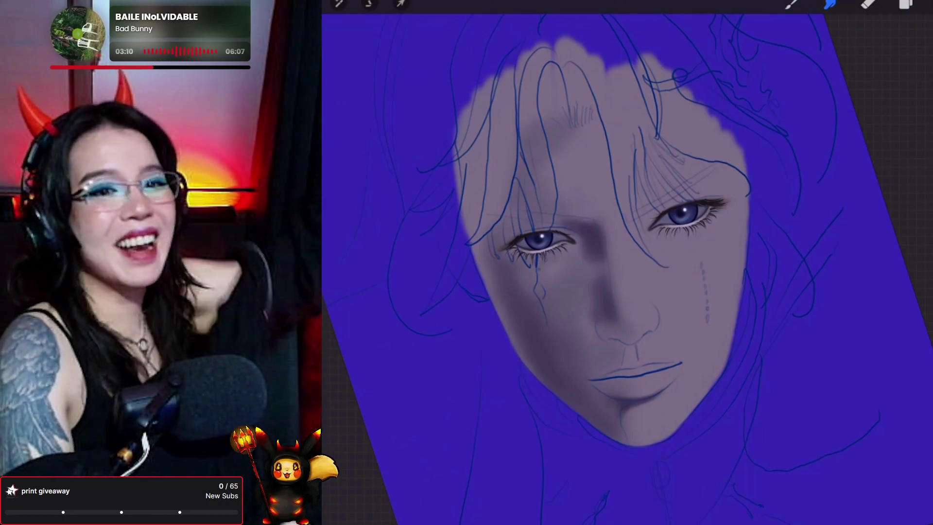
key("b")
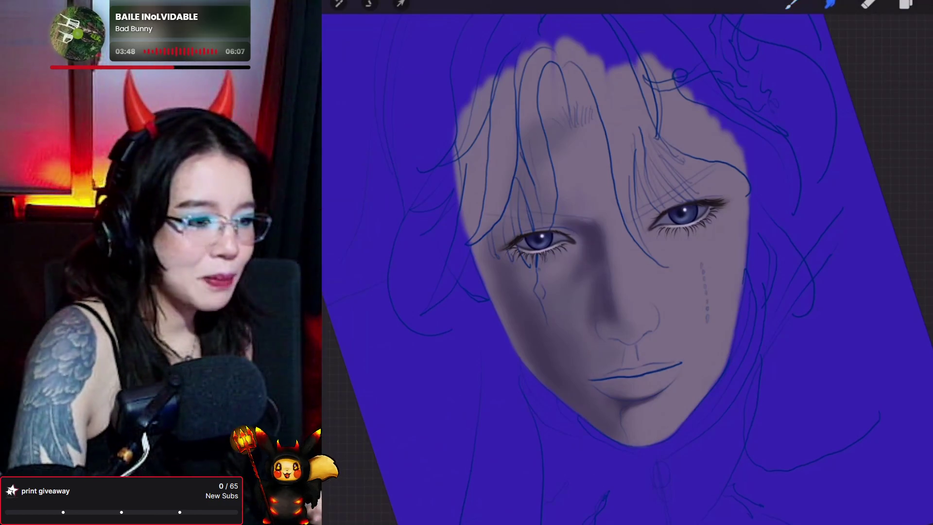
left_click(830, 4)
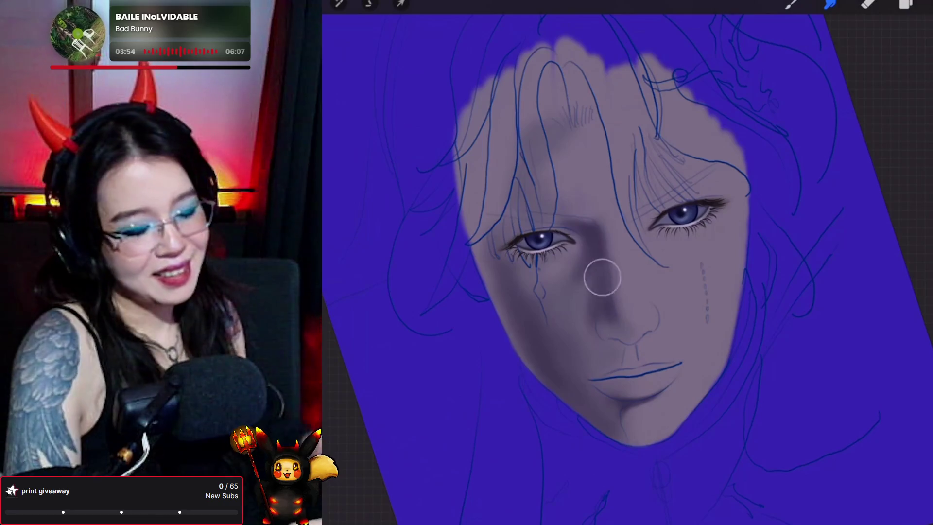
left_click(791, 4)
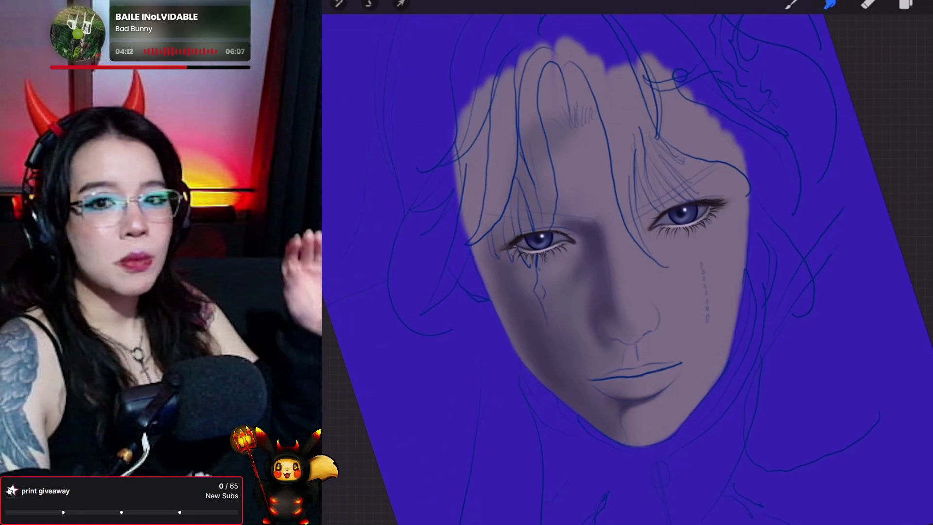
key("b")
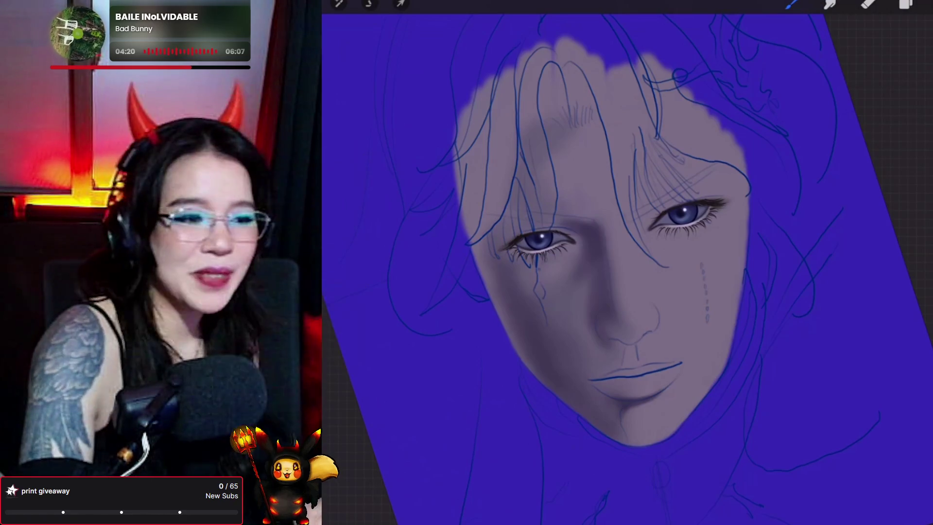
Set Layer 18 as a clipping mask to the layer beneath.
key("l")
left_click(794, 400)
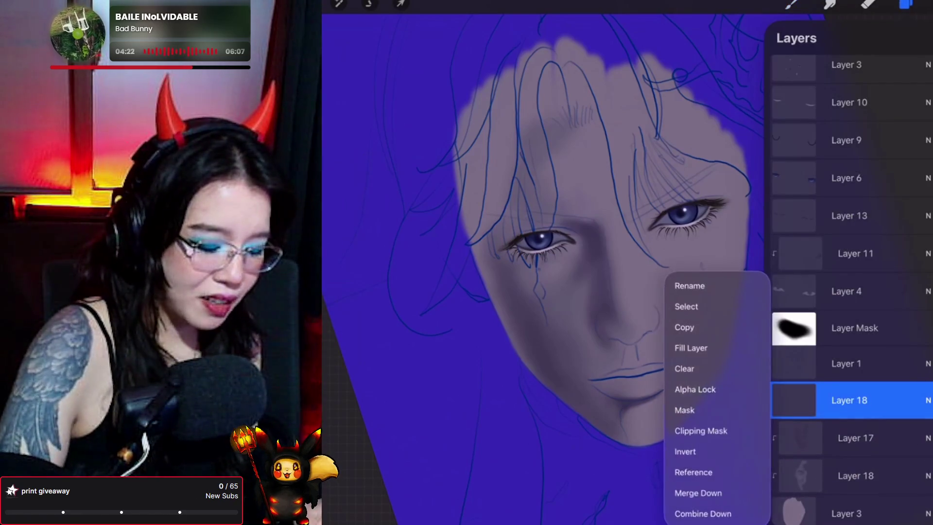
left_click(701, 429)
left_click(906, 4)
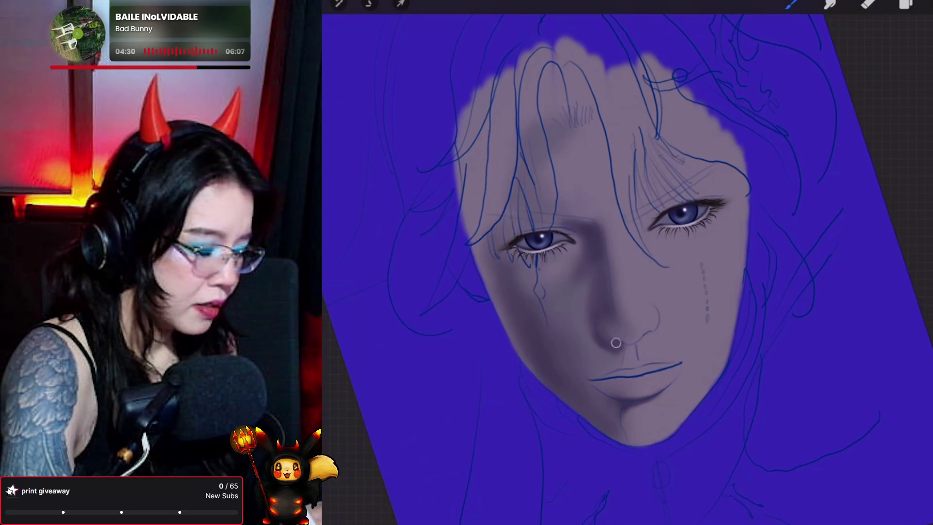
Switch through Eraser, Brush and Smudge, ending on the Smudge brush choices.
key("e")
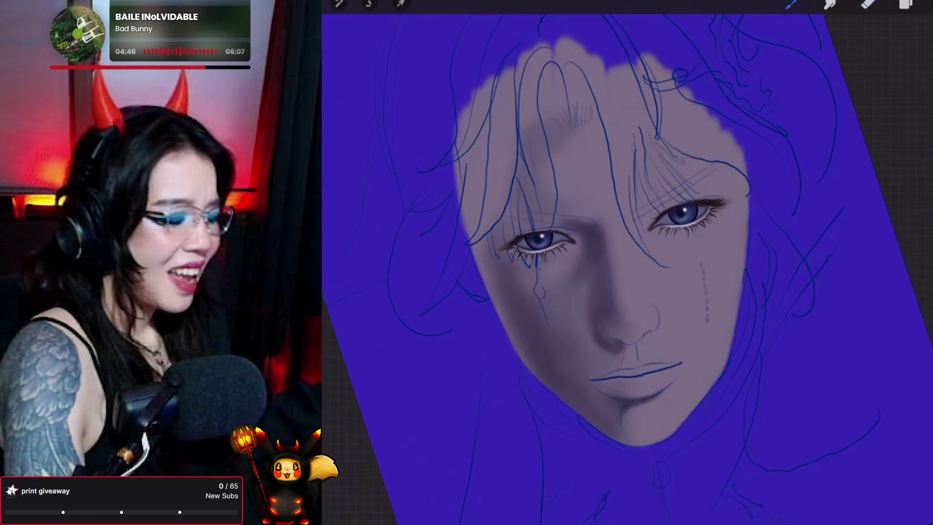
left_click(791, 4)
left_click(791, 4)
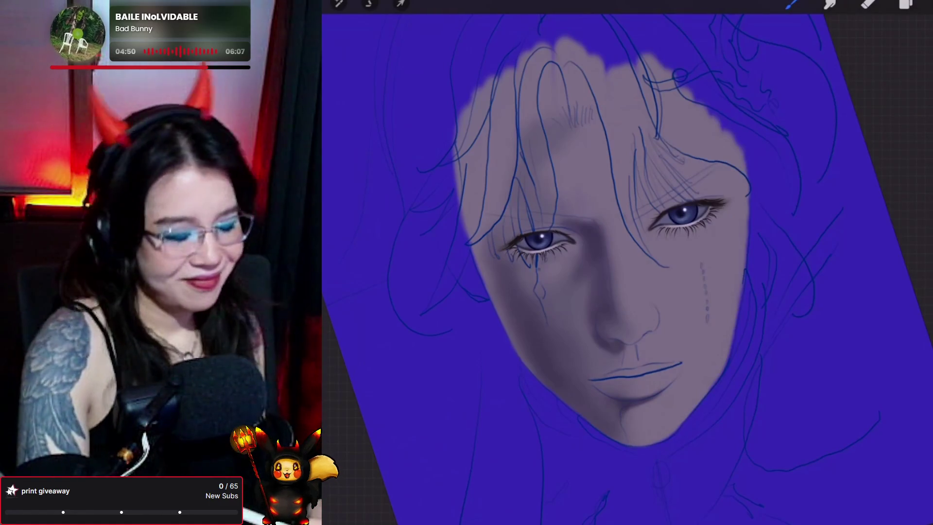
left_click(830, 4)
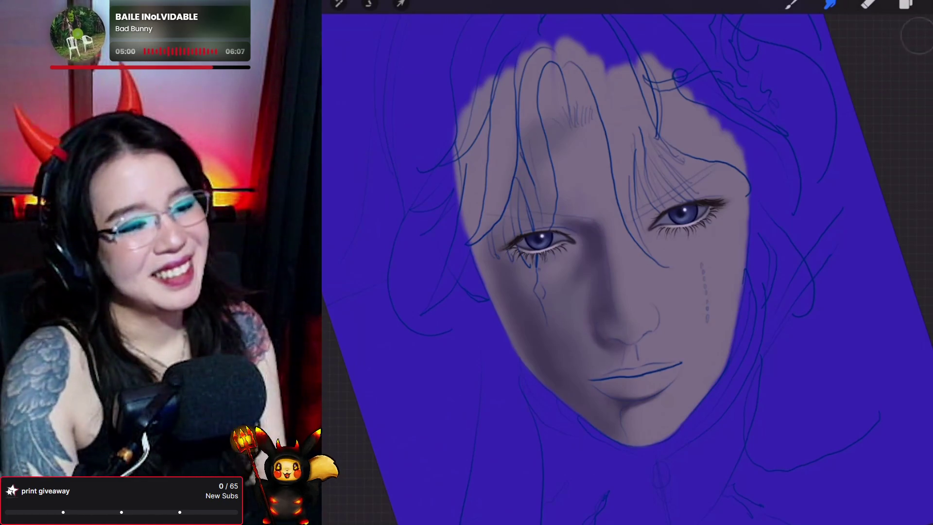
left_click(791, 4)
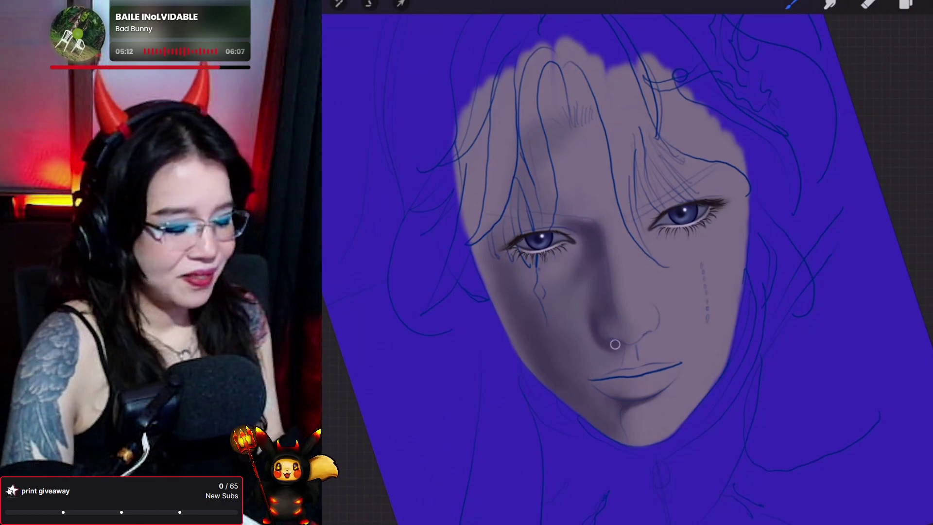
left_click(829, 4)
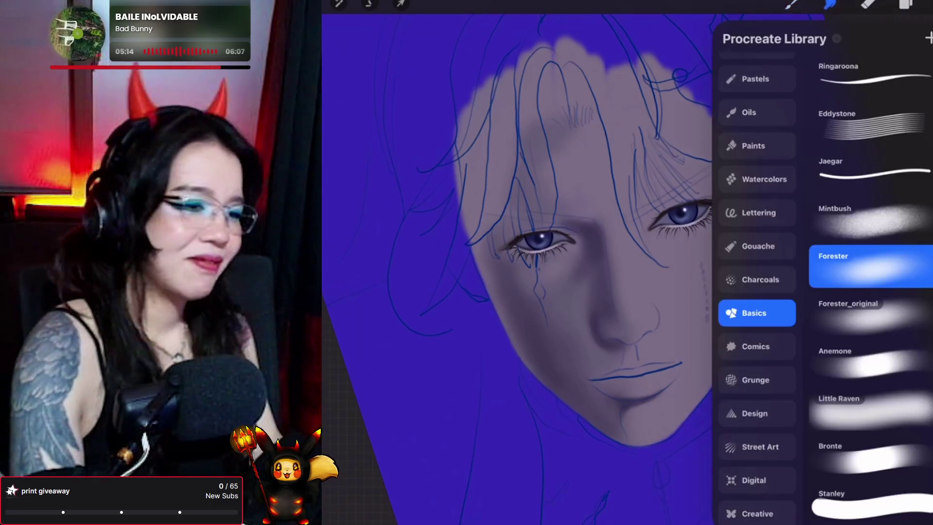
Smudge the cheek shading beside the nose, then return to the Brush tool.
left_click(830, 4)
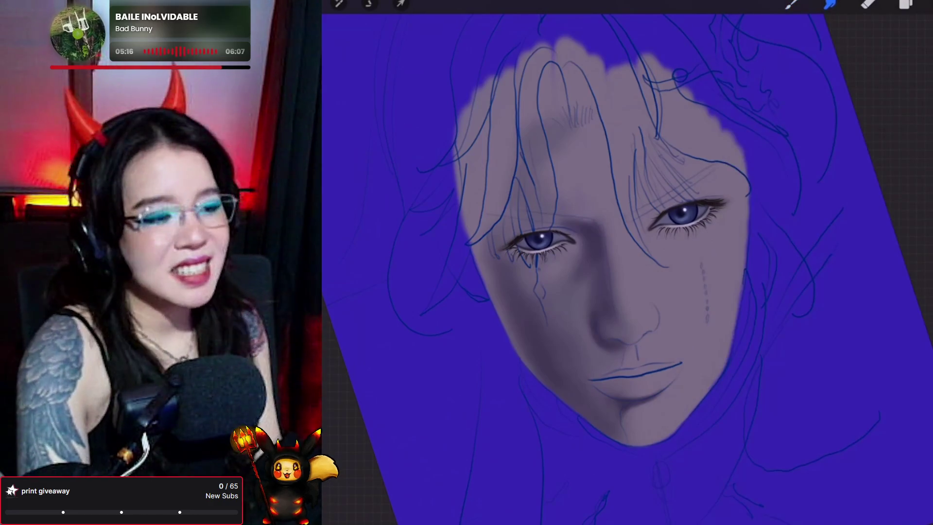
mouse_move(583, 327)
left_mouse_down()
mouse_move(586, 313)
mouse_move(591, 344)
mouse_move(617, 353)
left_mouse_up()
left_click(791, 4)
left_click(791, 4)
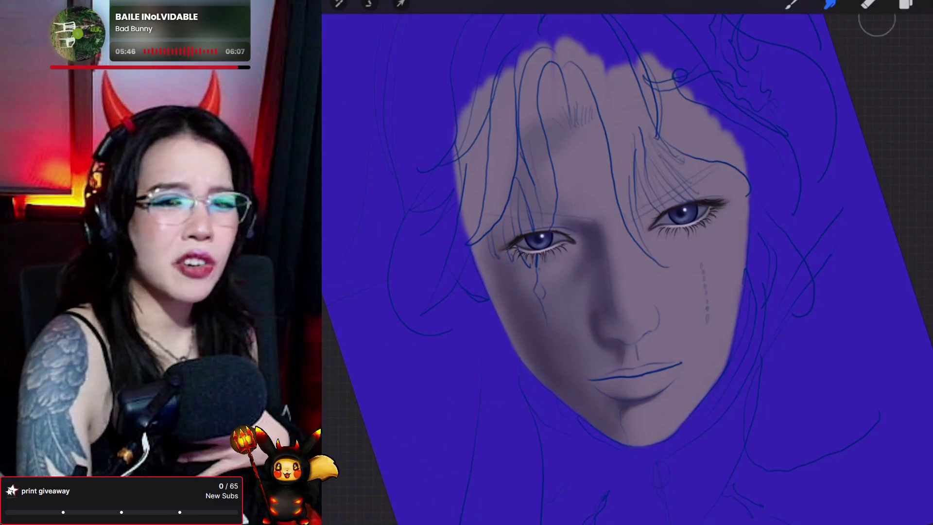
left_click(791, 4)
left_click(791, 4)
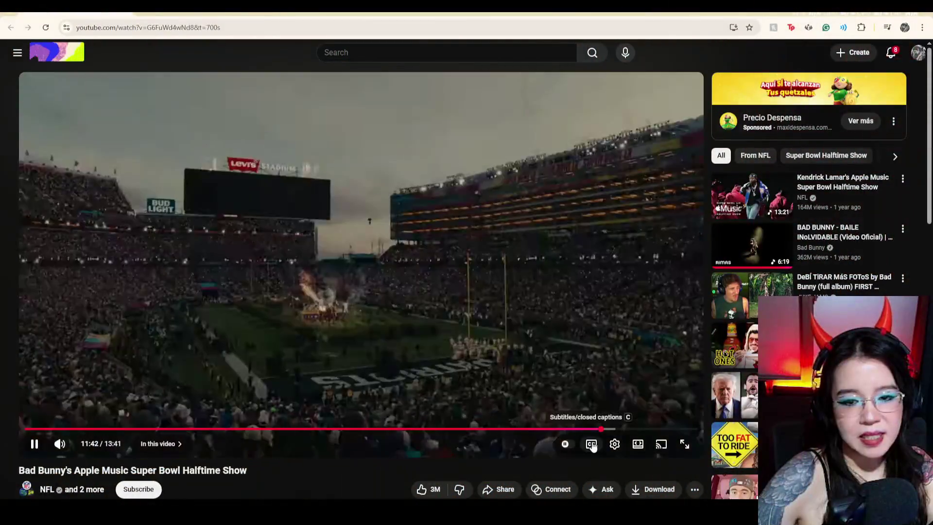
Turn on Spanish subtitles, make the halftime video full screen and pause it.
left_click(591, 443)
left_click(690, 444)
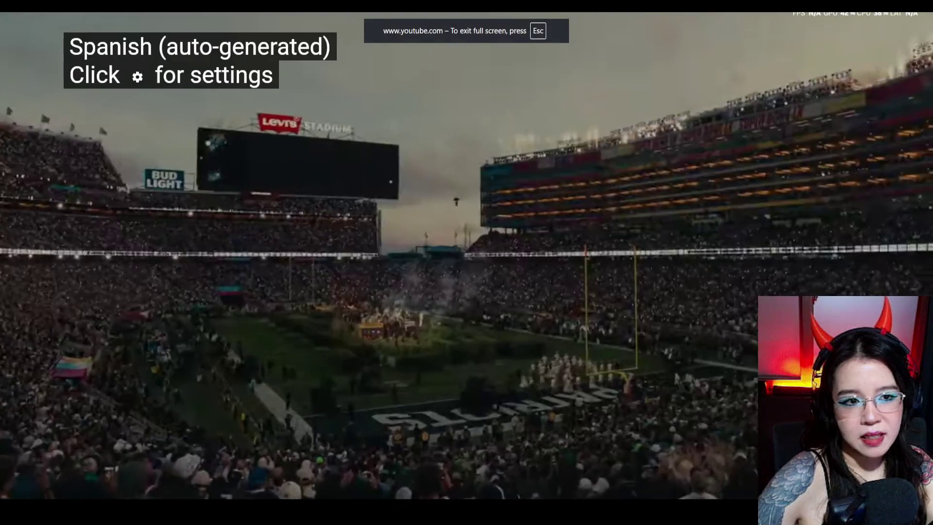
key("space")
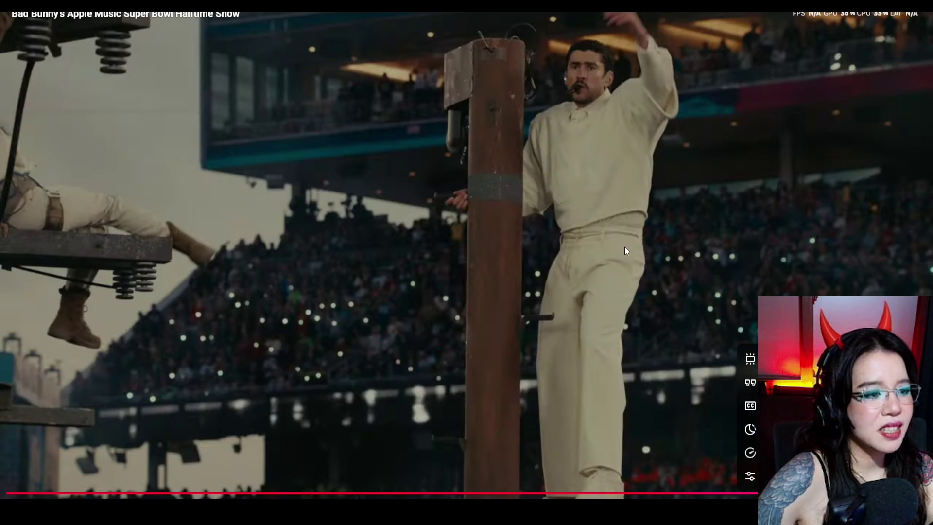
Resume and pause the halftime show video several times, leaving it paused.
left_click(585, 237)
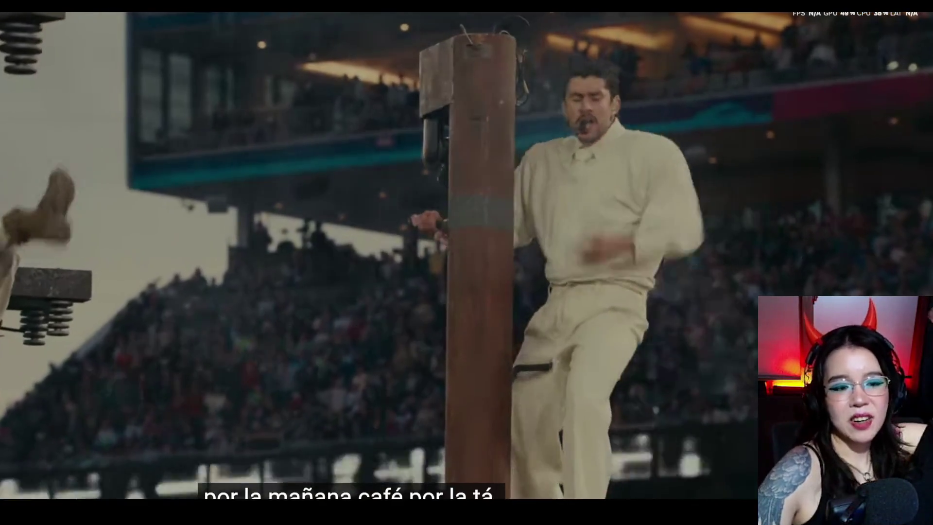
left_click(585, 237)
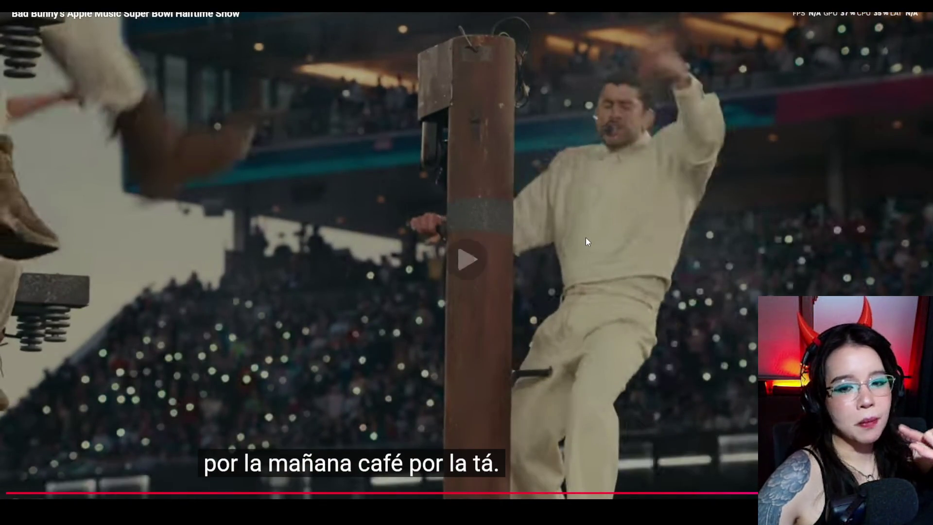
left_click(585, 237)
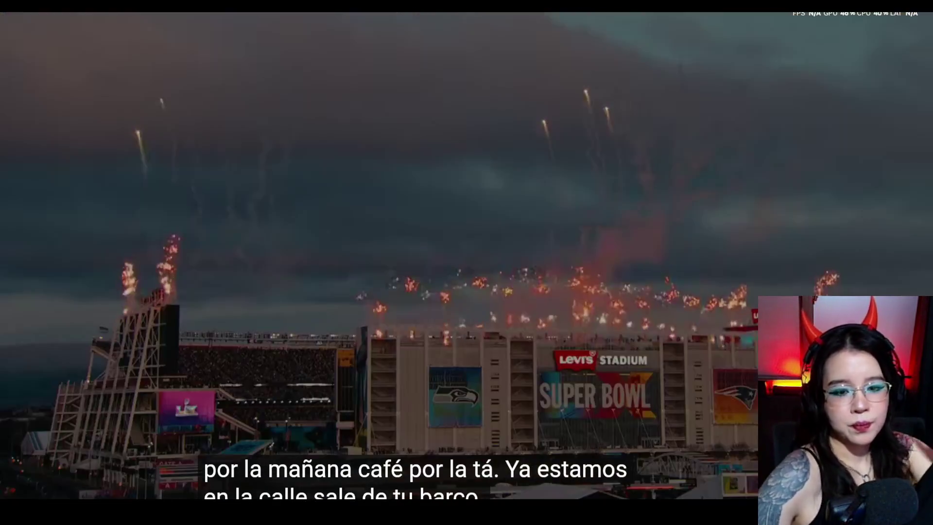
left_click(586, 238)
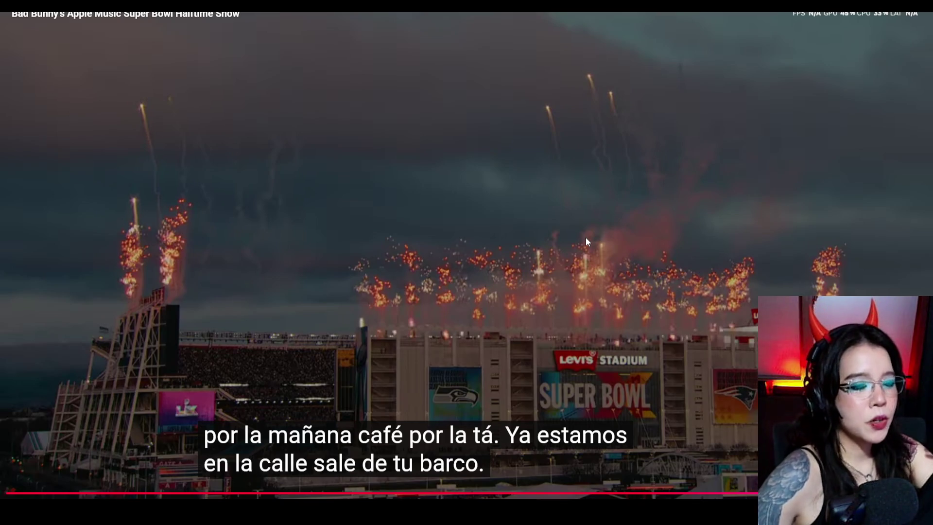
left_click(586, 238)
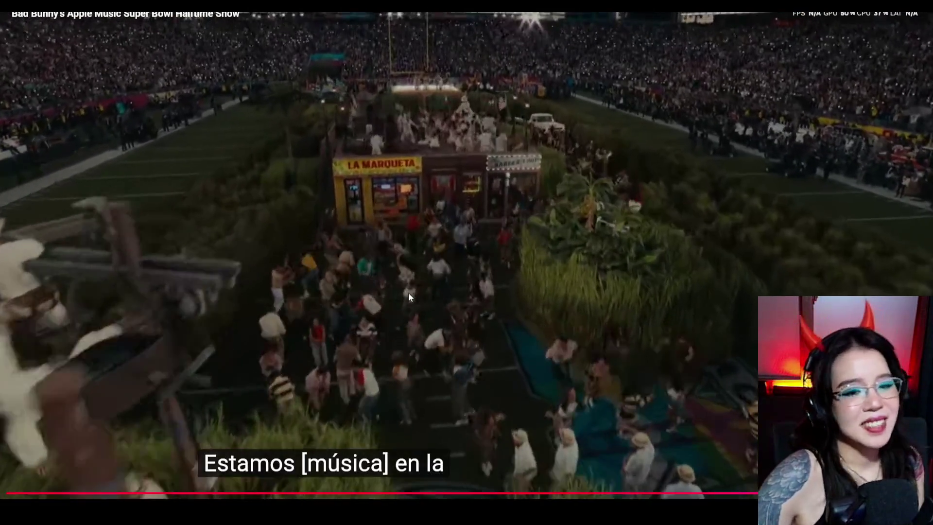
left_click(371, 324)
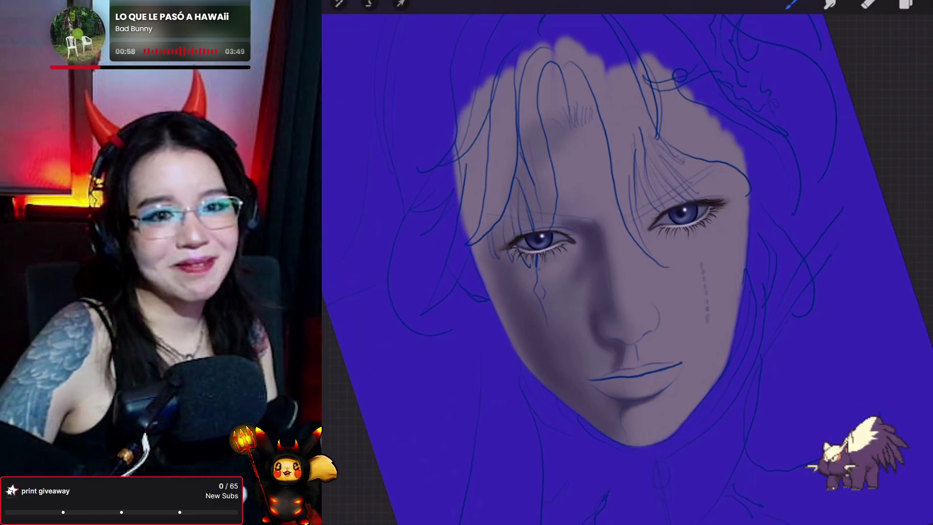
Switch to the Eraser tool with the E shortcut.
key("e")
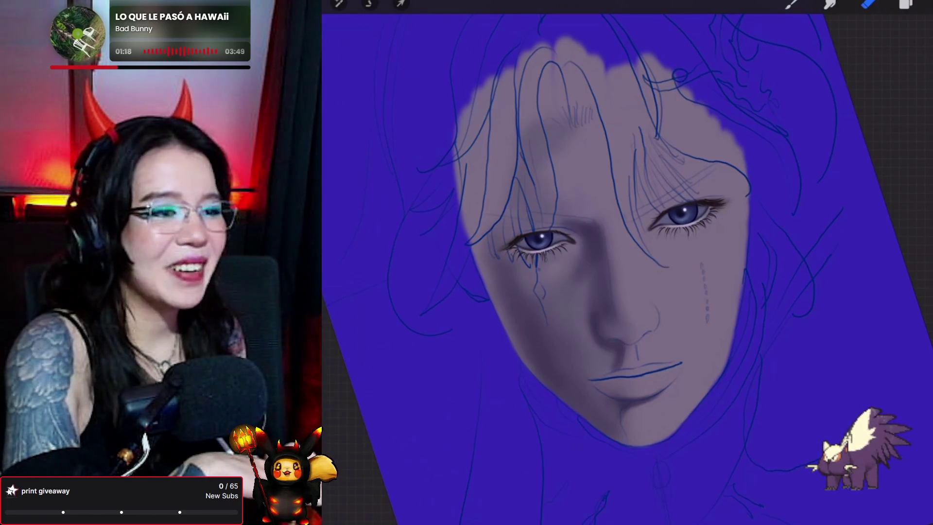
Switch from the Eraser back to painting with the Pores 2_original brush.
left_click(792, 4)
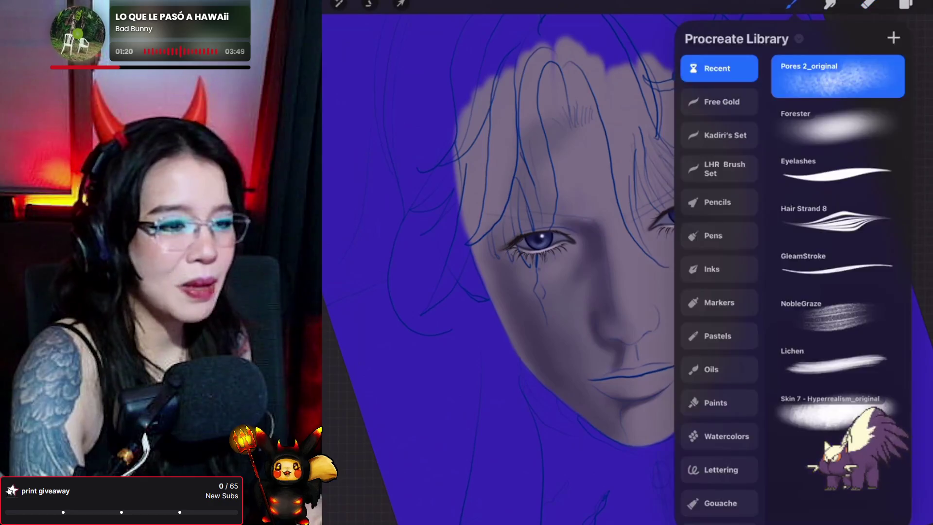
left_click(791, 4)
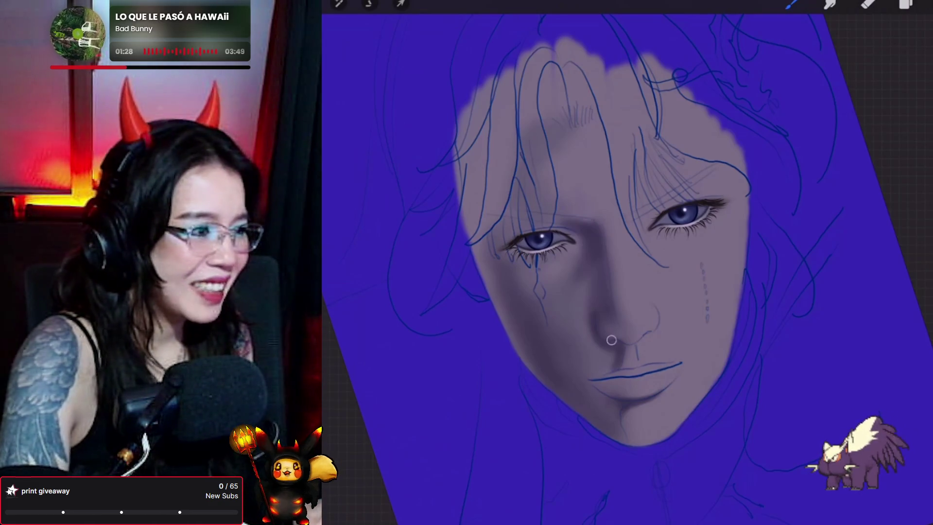
Add Layer 19 above Layer 18 and set it as a clipping mask.
key("l")
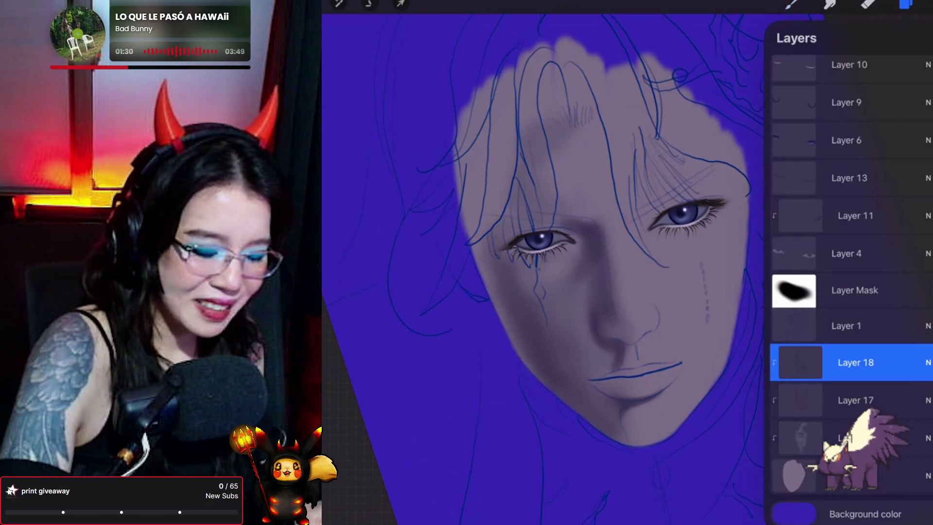
left_click(923, 38)
left_click(801, 362)
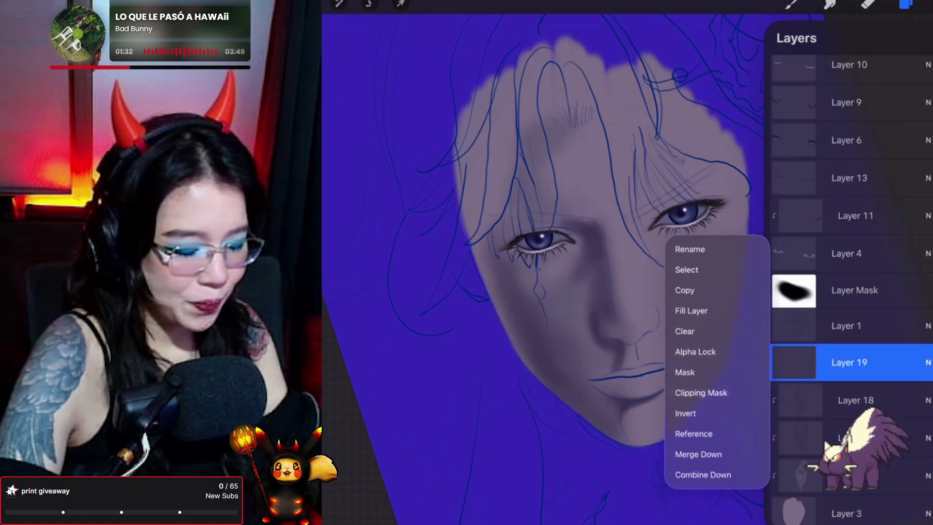
left_click(698, 392)
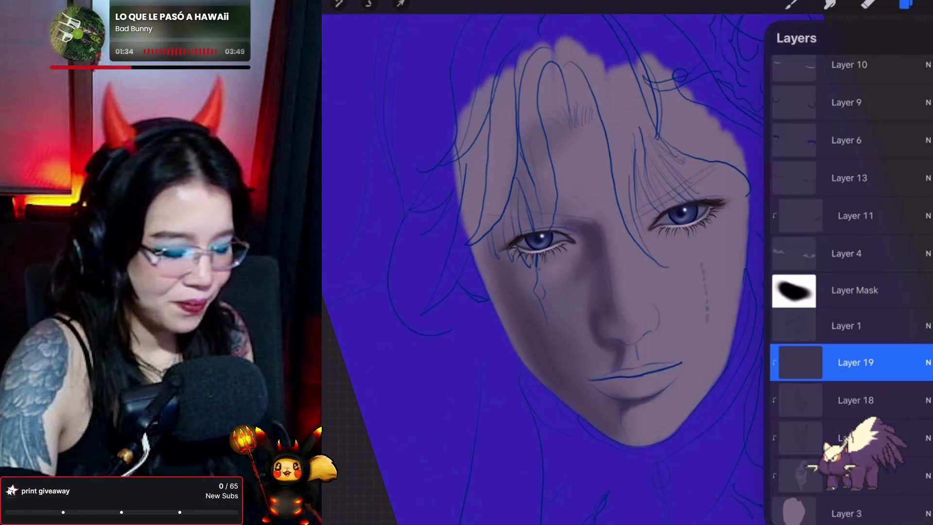
Try colour with test dabs on the face, nose and lips, then undo them.
scroll(850, 291, "up", 1)
scroll(851, 292, "up", 1)
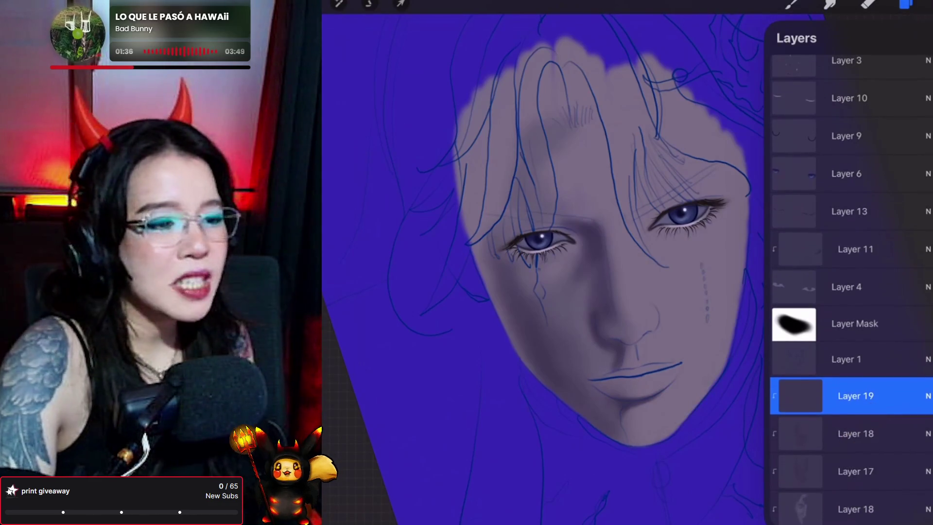
scroll(850, 292, "up", 5)
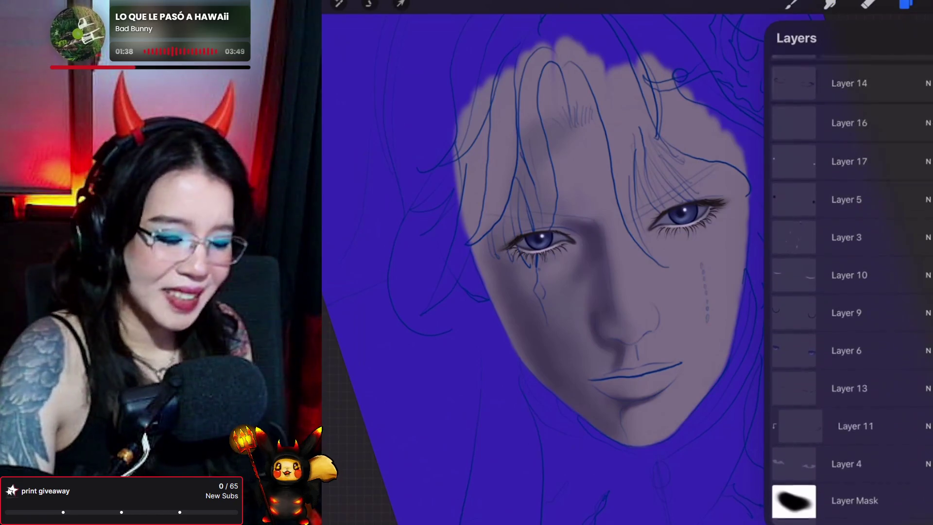
left_click(656, 53)
left_click(574, 172)
left_click(564, 294)
left_click(631, 379)
left_click(604, 270)
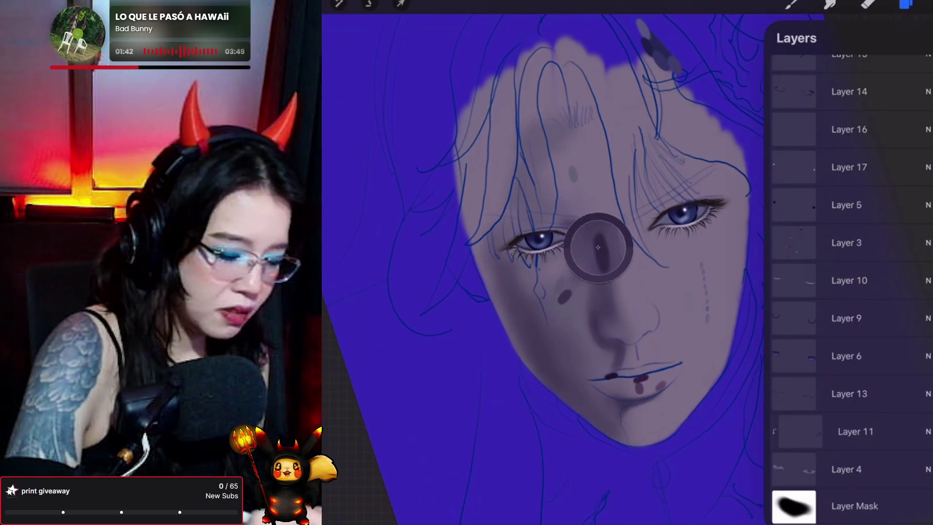
left_click(601, 273)
key("ctrl+z")
key("ctrl+z")
key("ctrl+z")
Select the Forester brush for painting.
scroll(850, 291, "down", 5)
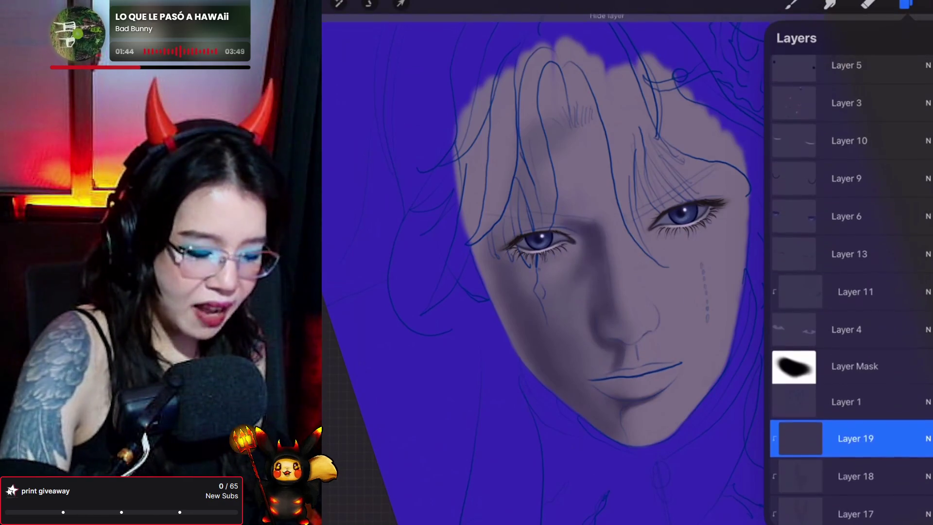
left_click(791, 5)
left_click(791, 5)
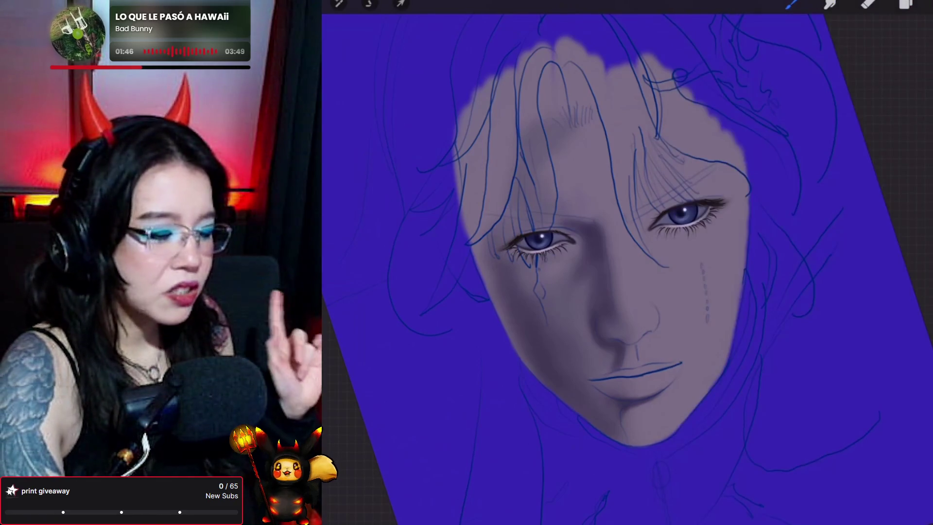
left_click(792, 5)
left_click(838, 123)
left_click(791, 5)
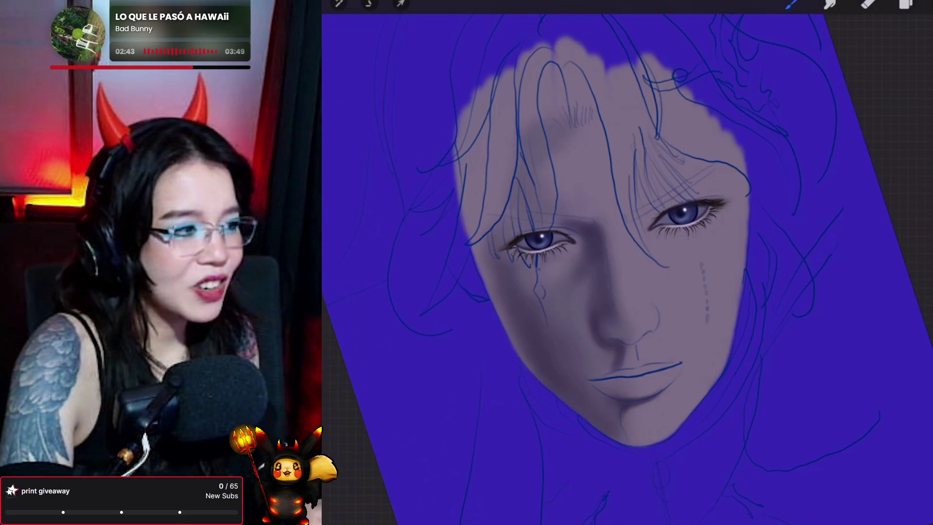
scroll(627, 262, "up", 2)
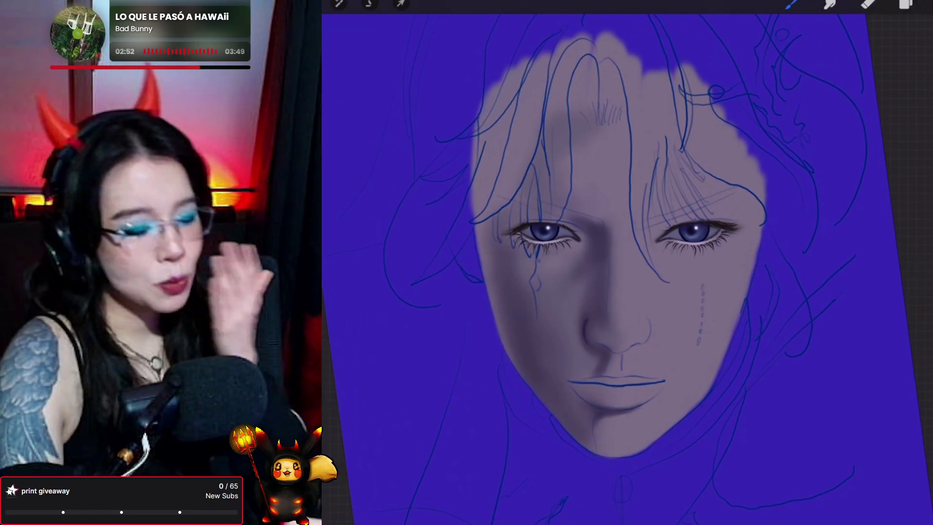
Select the Pores 2_original brush from the Brush Library.
left_click(791, 4)
left_click(837, 124)
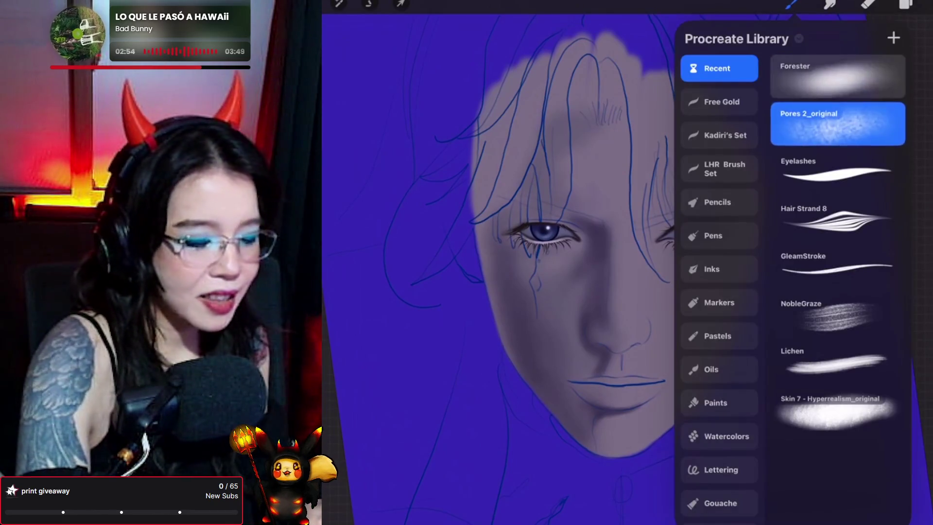
left_click(792, 4)
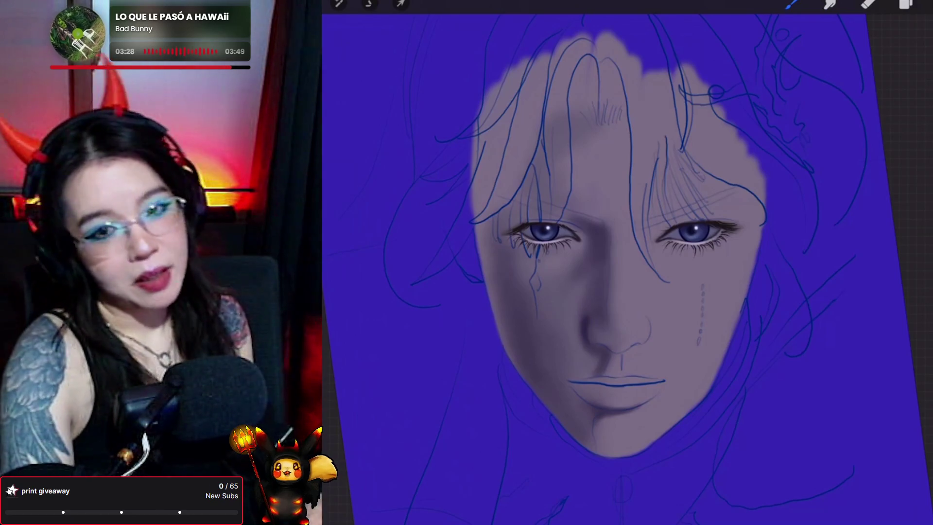
Smudge the shadow beside the nose, then return to the Brush tool.
key("s")
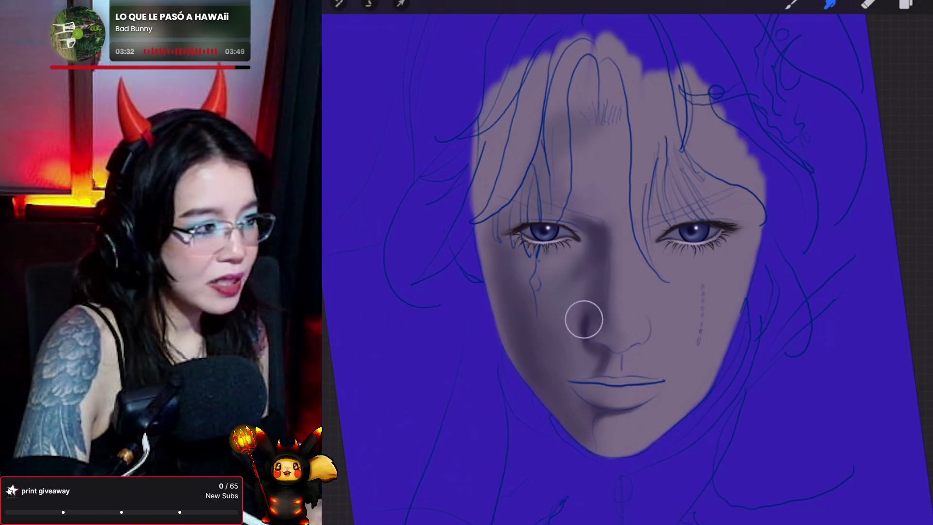
left_click_drag(586, 318, 583, 311)
left_click(791, 4)
left_click(791, 4)
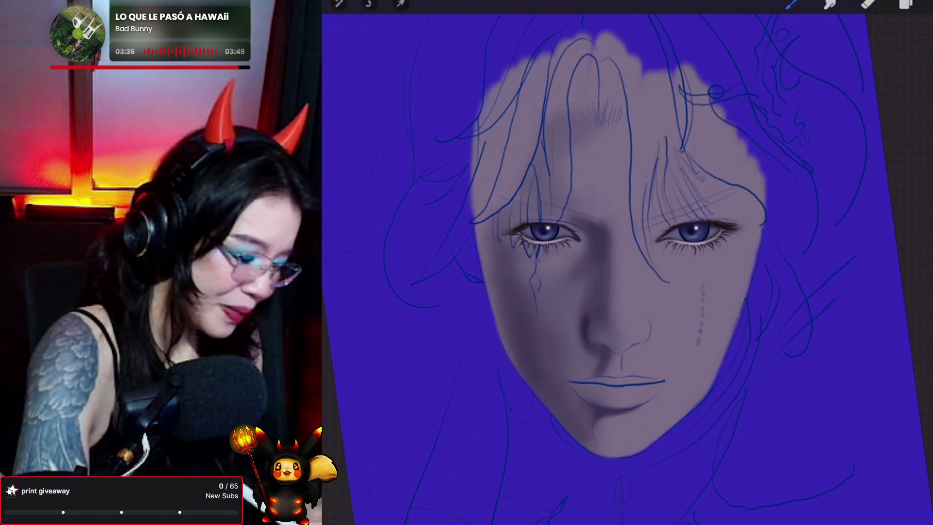
scroll(607, 243, "up", 2)
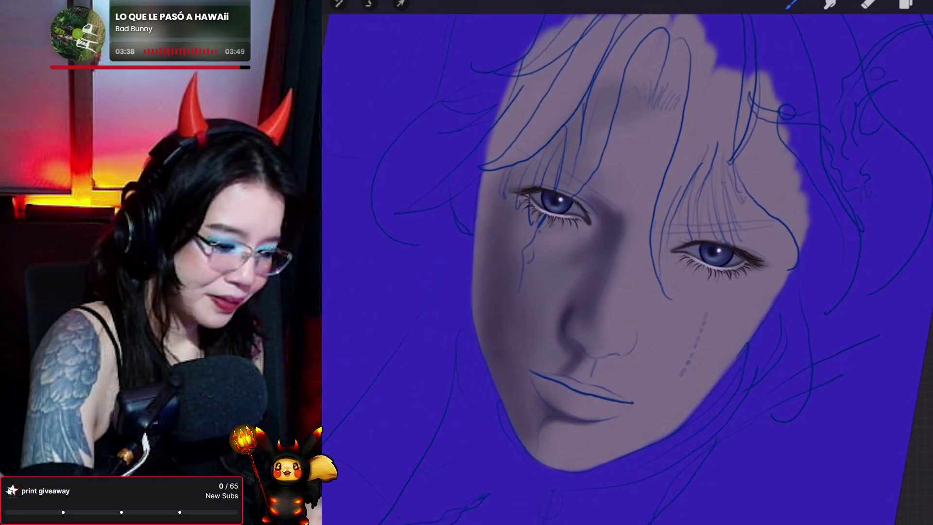
Add Layer 20 above Layer 19 as a clipping mask, then close Layers.
left_click(928, 4)
left_click(905, 4)
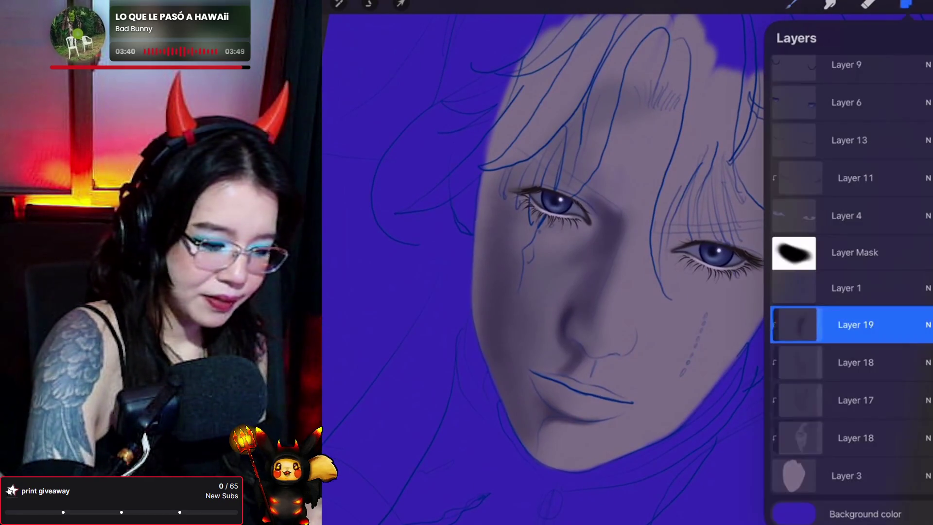
left_click(924, 38)
left_click(793, 325)
scroll(559, 243, "down", 2)
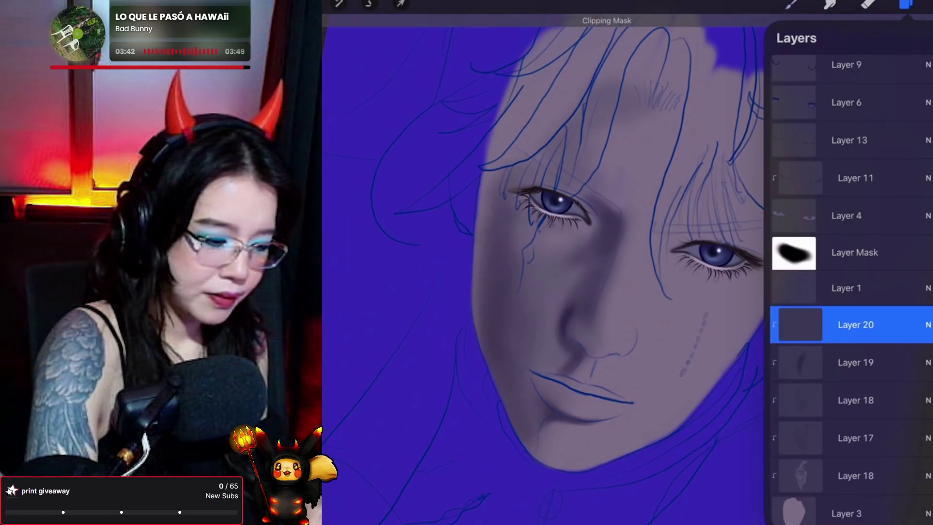
left_click(905, 4)
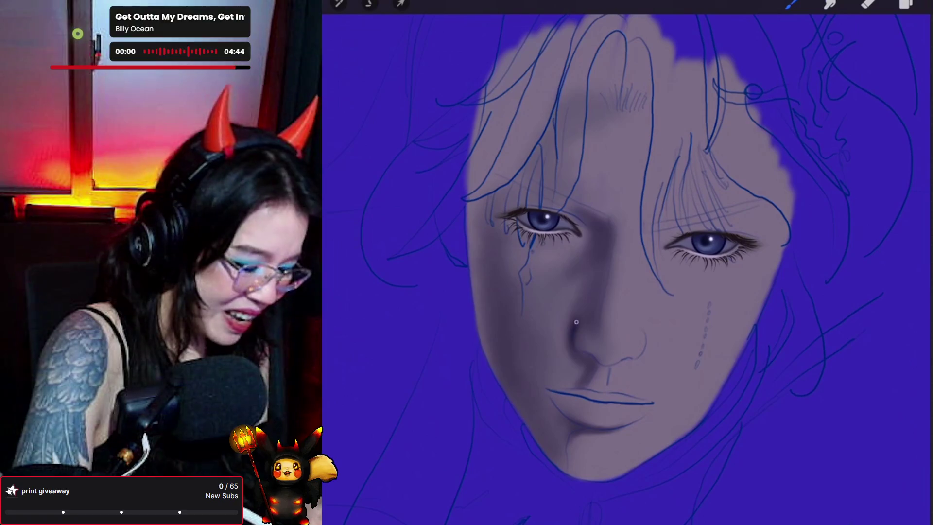
key("s")
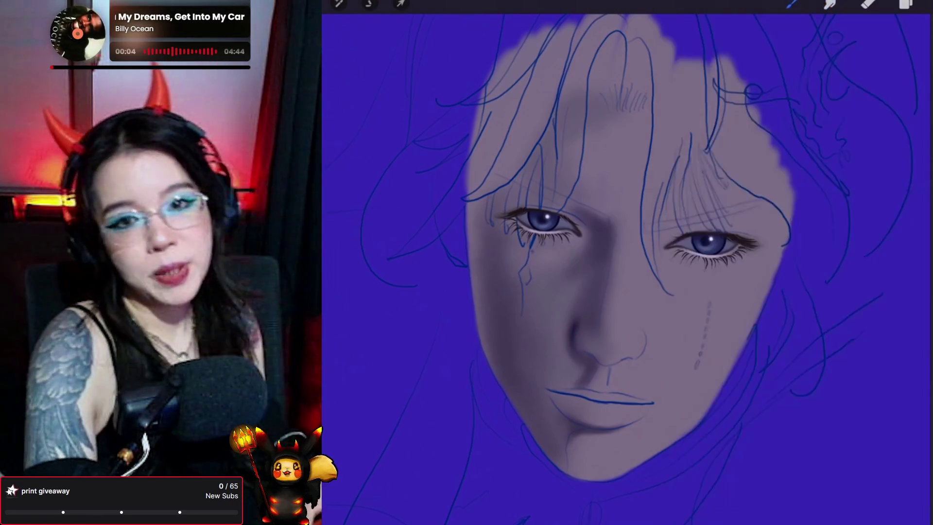
key("b")
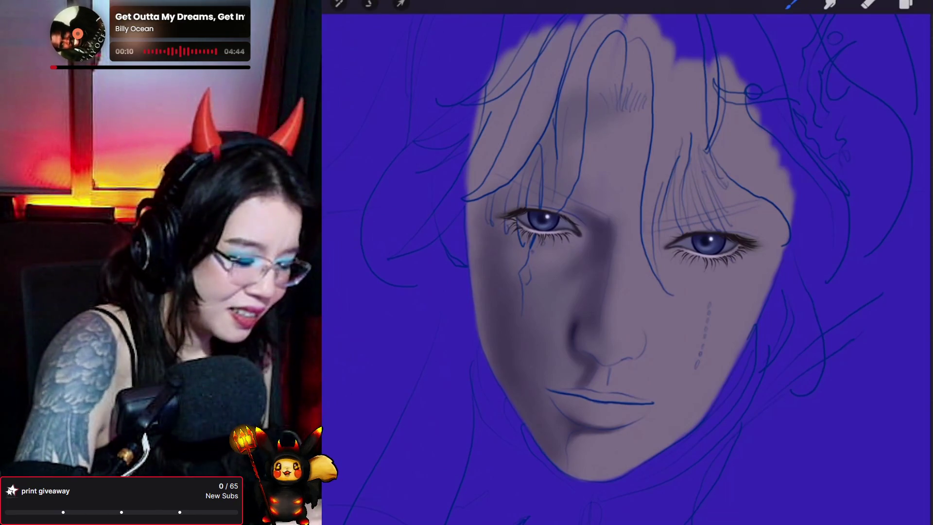
scroll(627, 268, "up", 2)
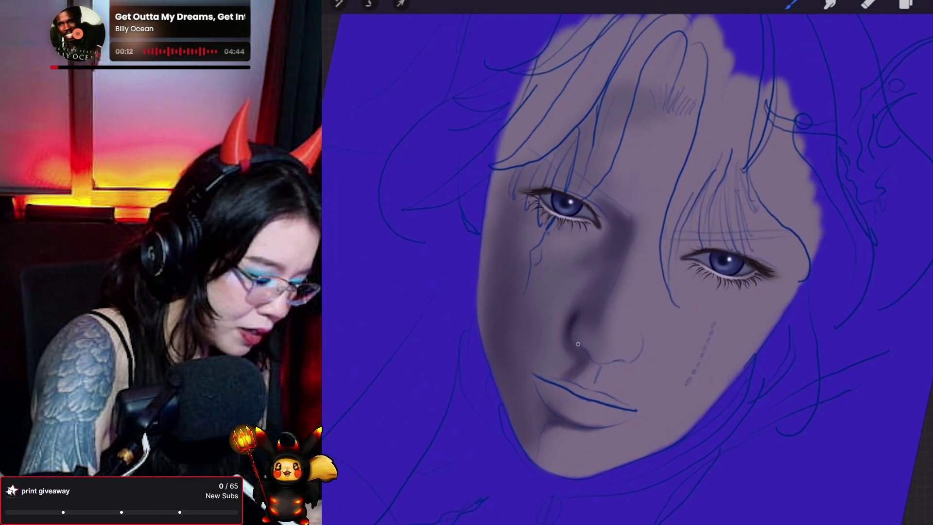